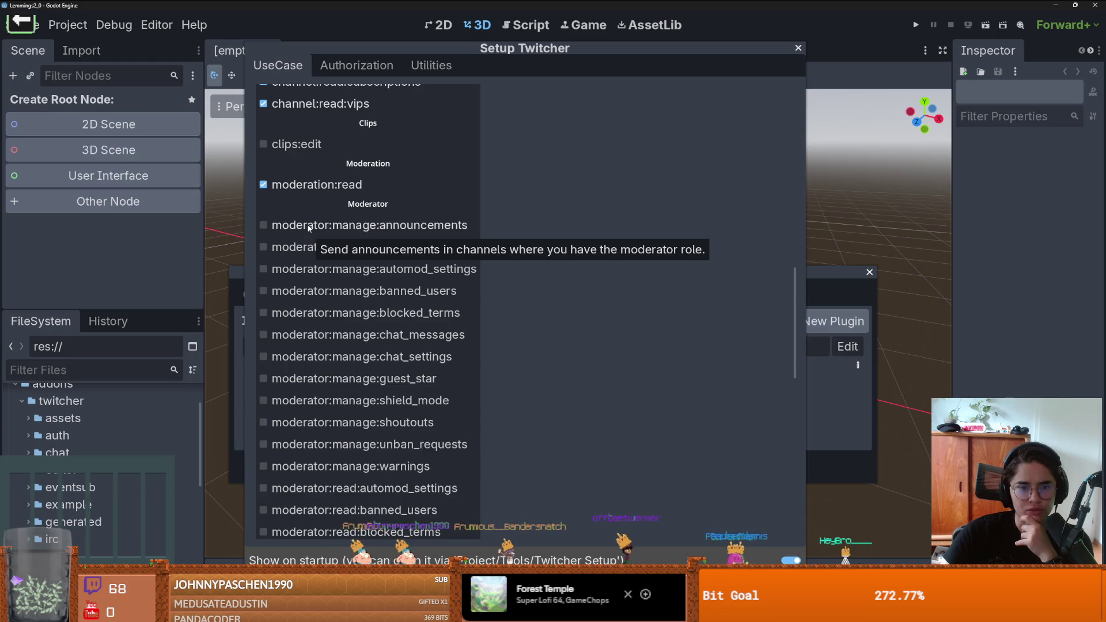
Step: Check the moderator:manage:announcements, moderator:read:chatters and moderator:read:chat_messages boxes in the UseCase scope list
left_click(262, 224)
scroll(329, 274, "down", 2)
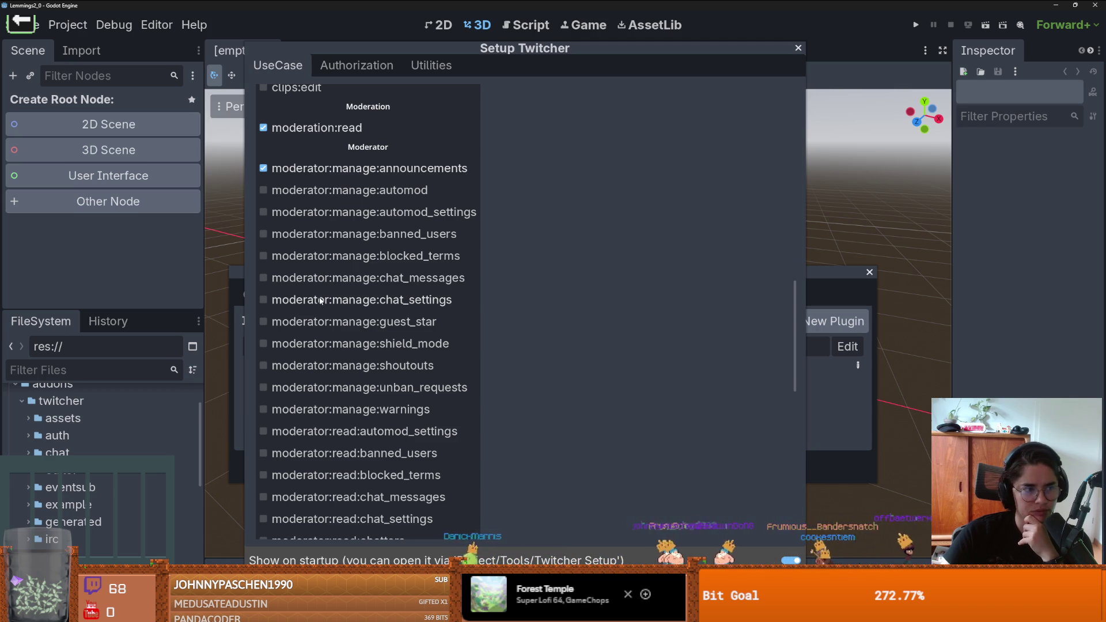
scroll(369, 295, "down", 2)
scroll(370, 298, "down", 2)
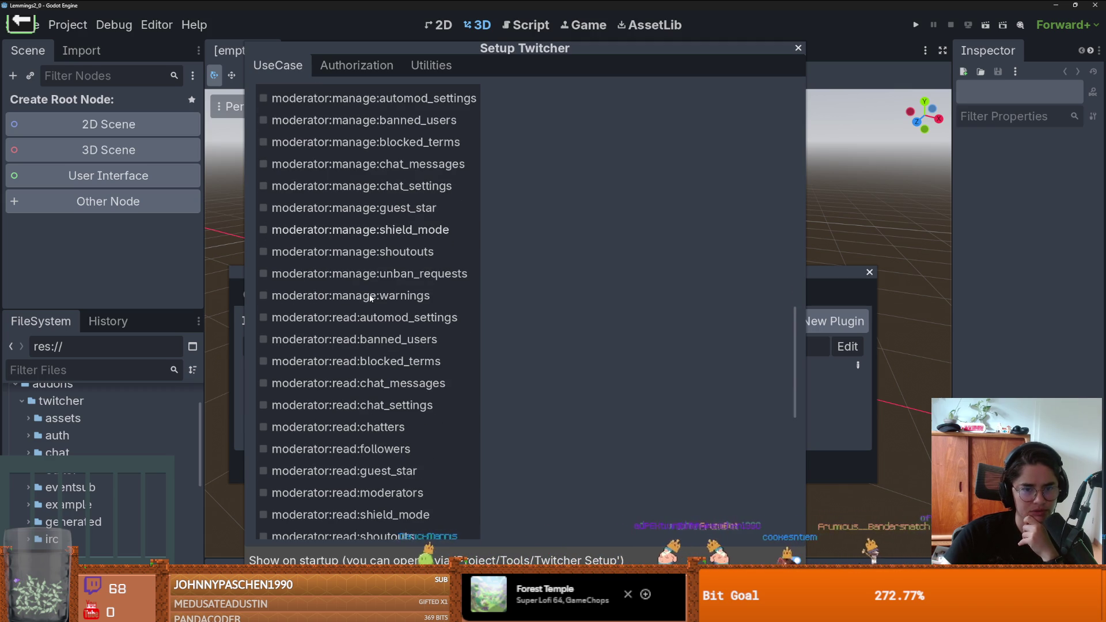
scroll(369, 297, "down", 2)
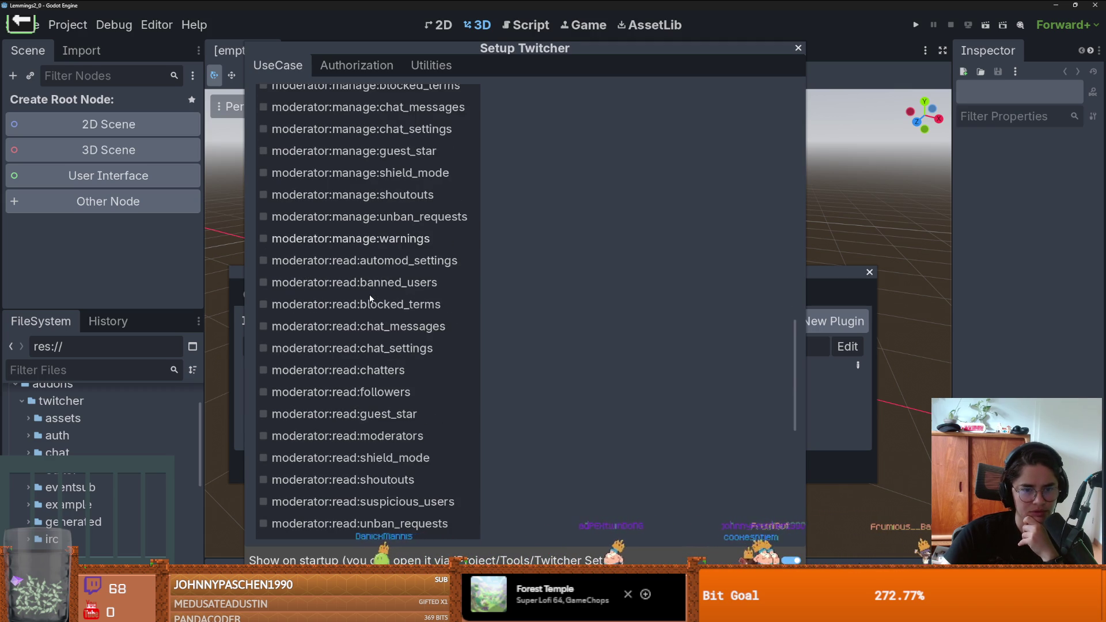
left_click(261, 372)
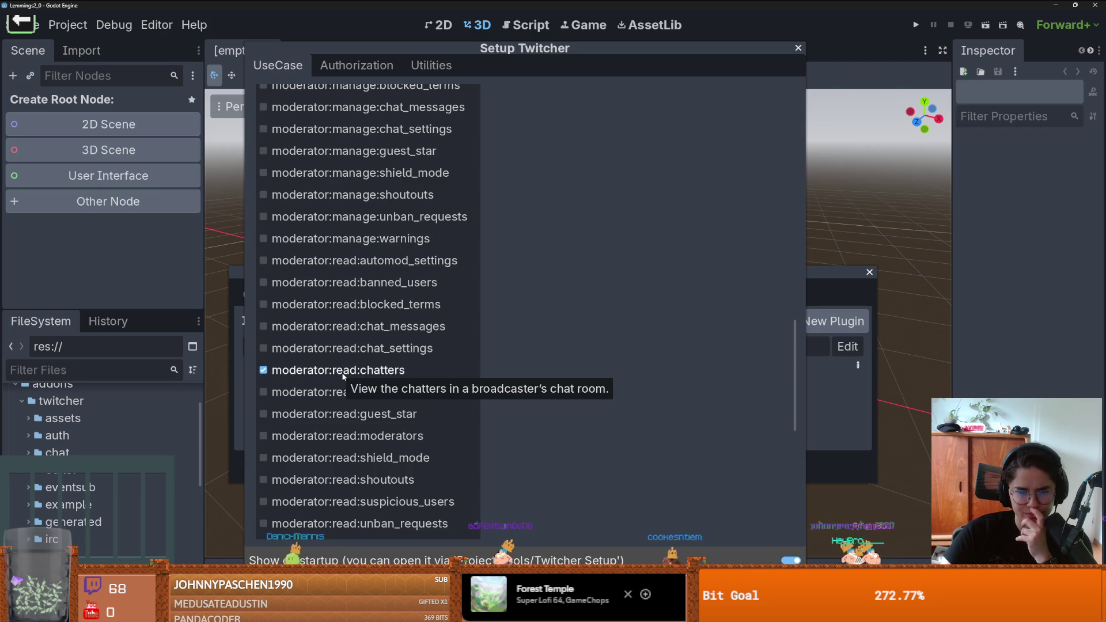
scroll(373, 288, "up", 4)
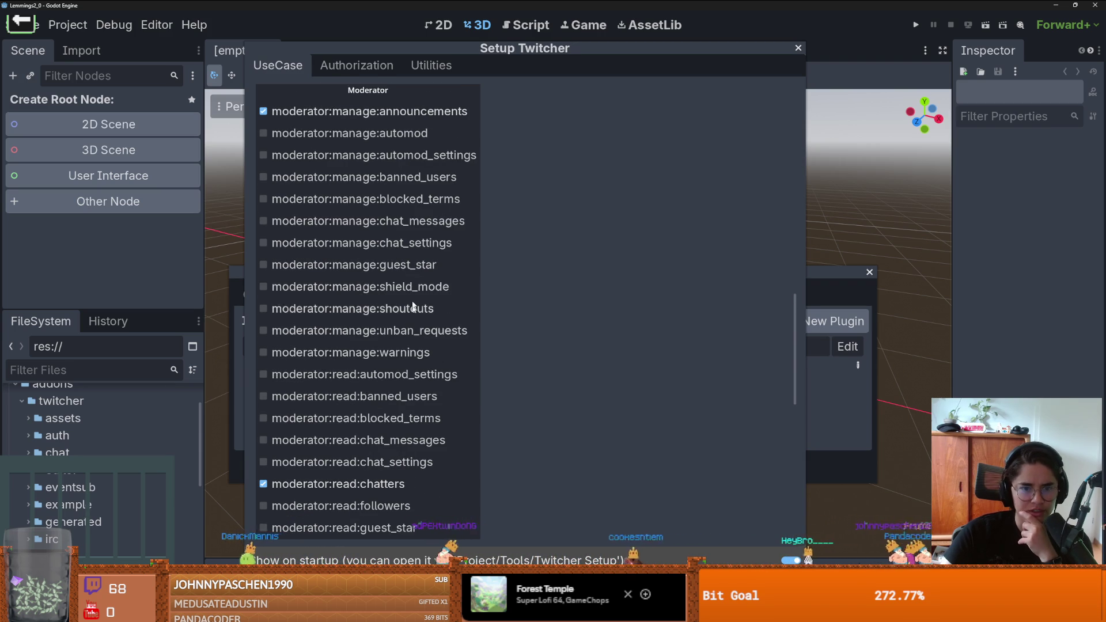
mouse_move(295, 222)
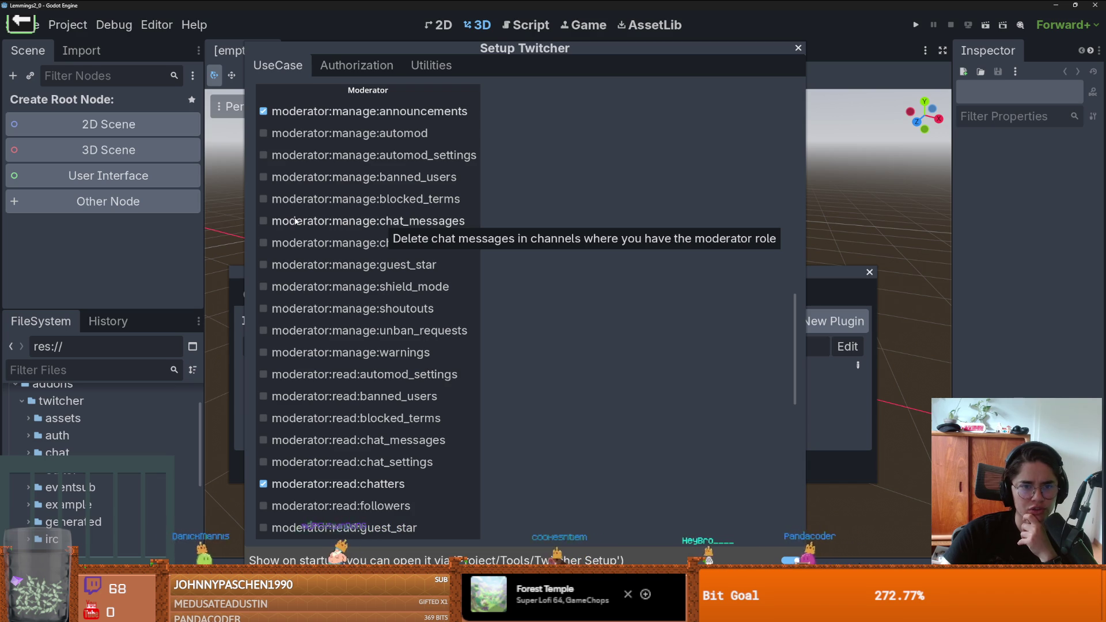
scroll(365, 347, "down", 2)
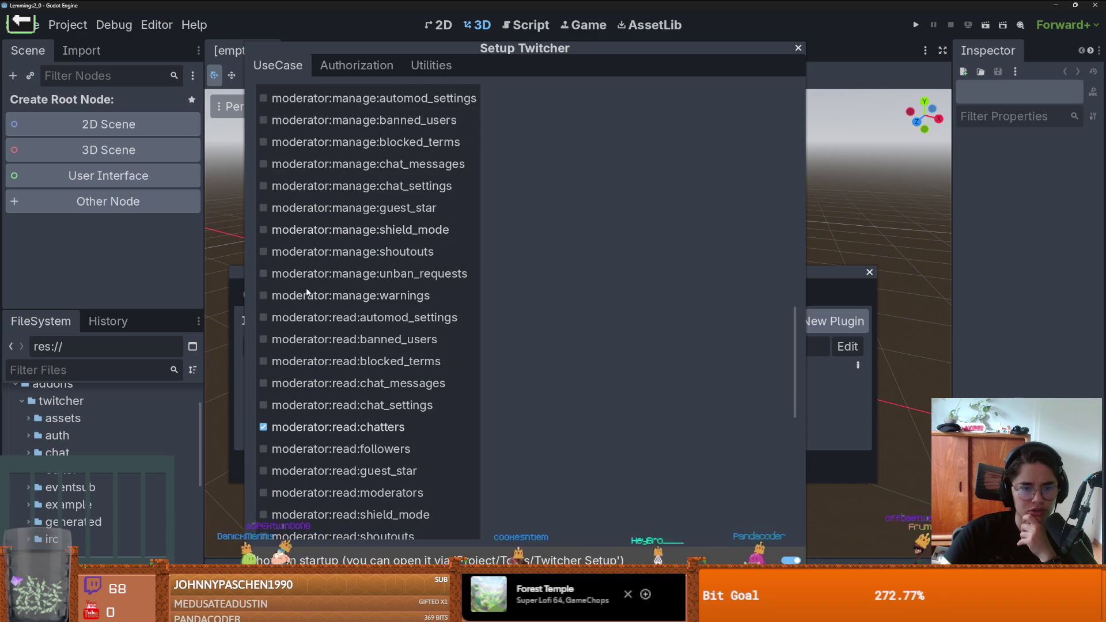
left_click(278, 384)
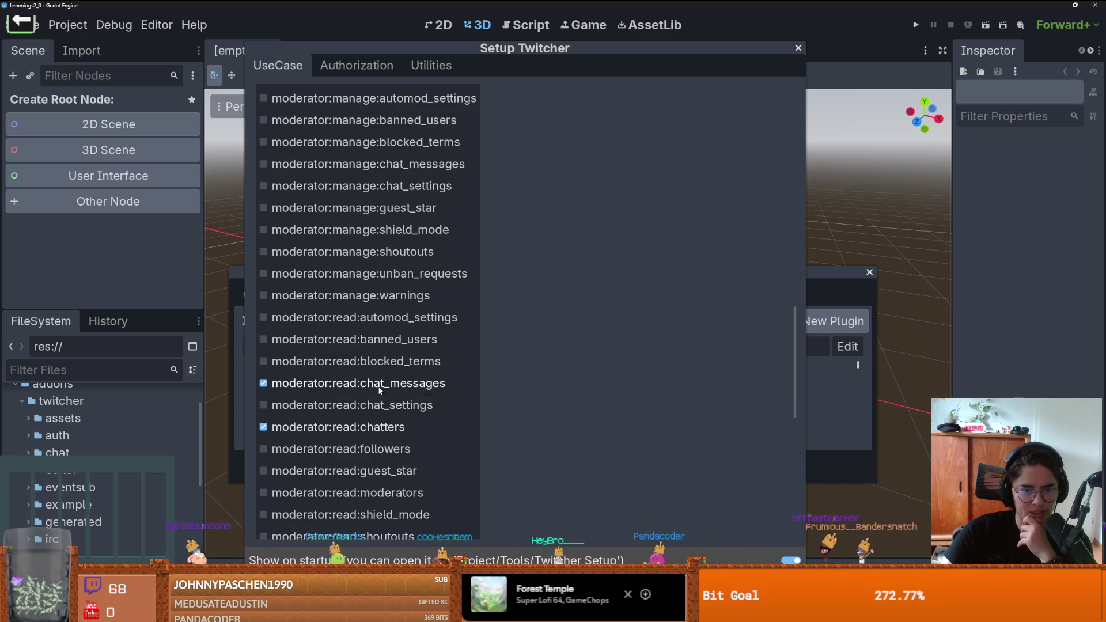
scroll(335, 414, "down", 2)
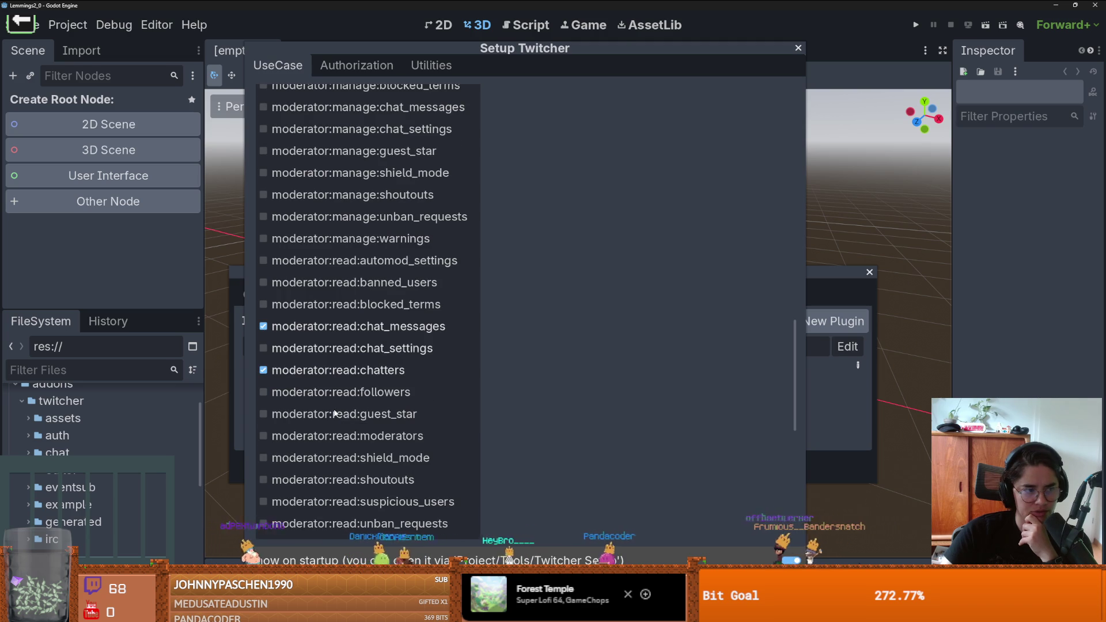
scroll(340, 403, "up", 15)
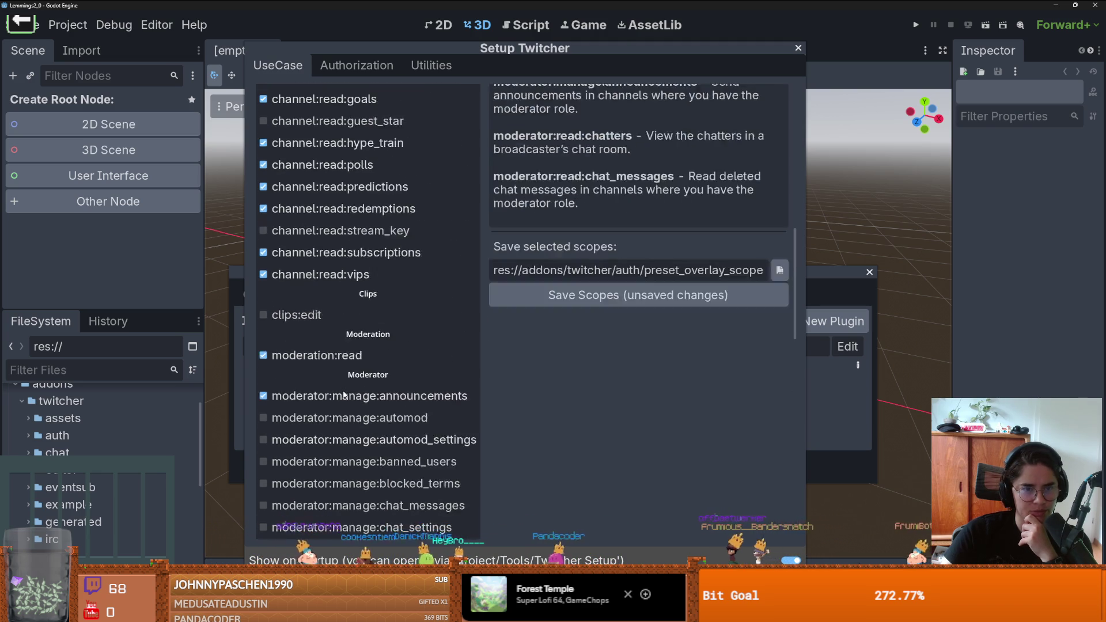
scroll(344, 389, "up", 4)
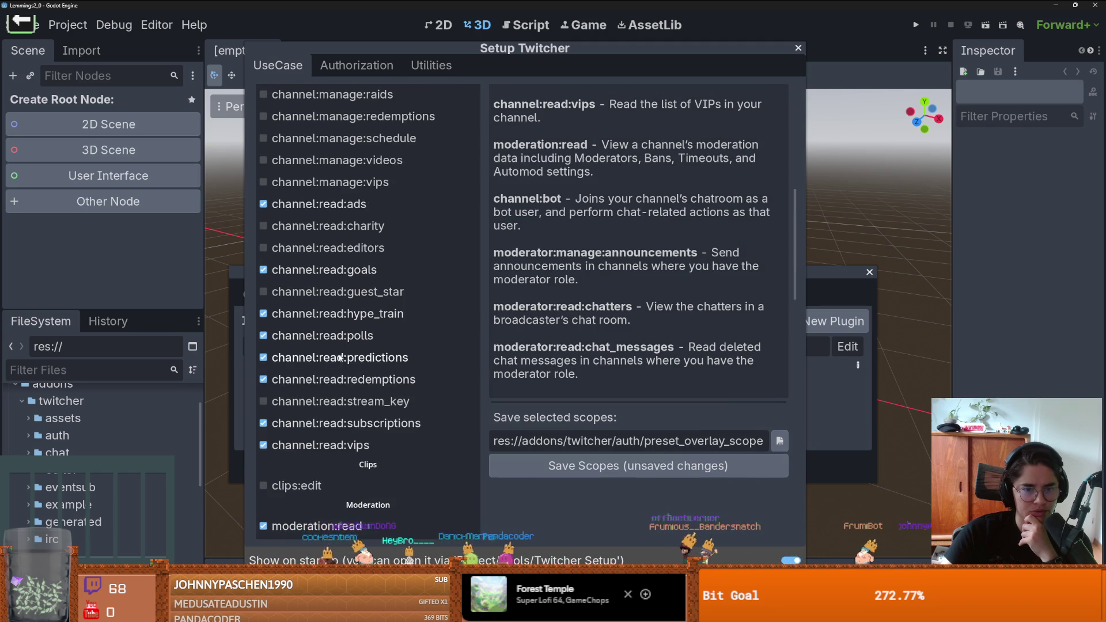
scroll(345, 375, "down", 8)
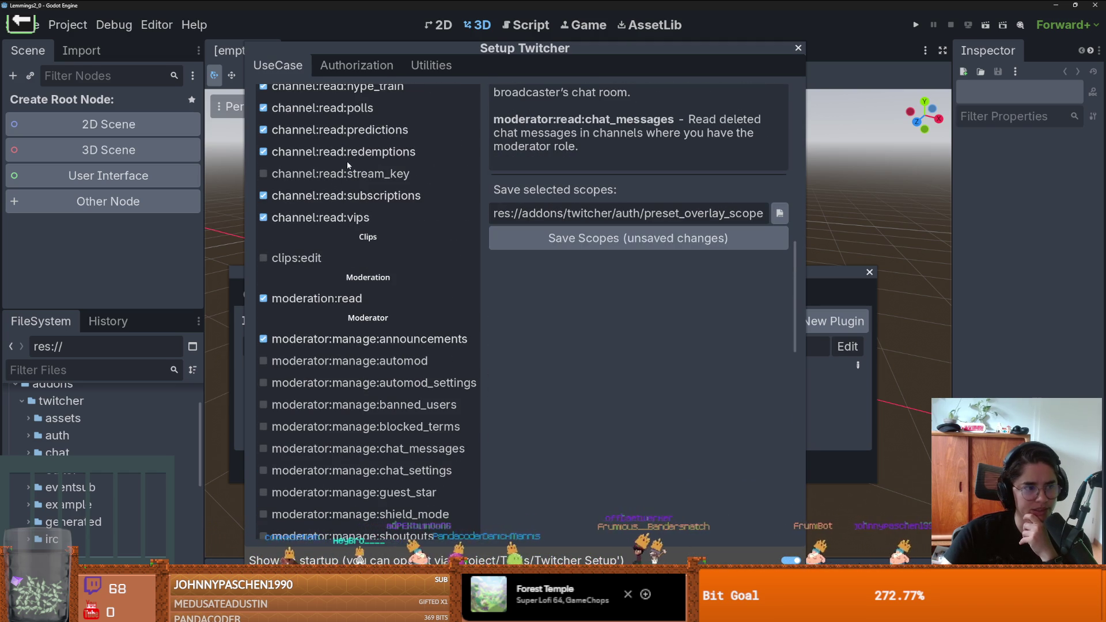
scroll(369, 283, "up", 2)
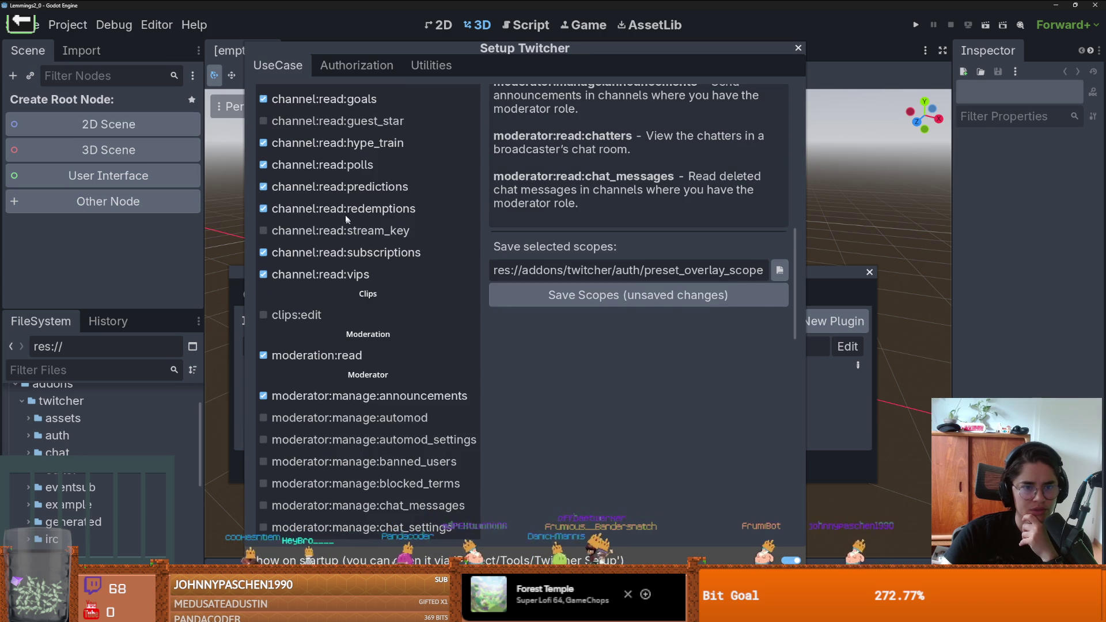
scroll(355, 298, "up", 10)
scroll(354, 298, "up", 4)
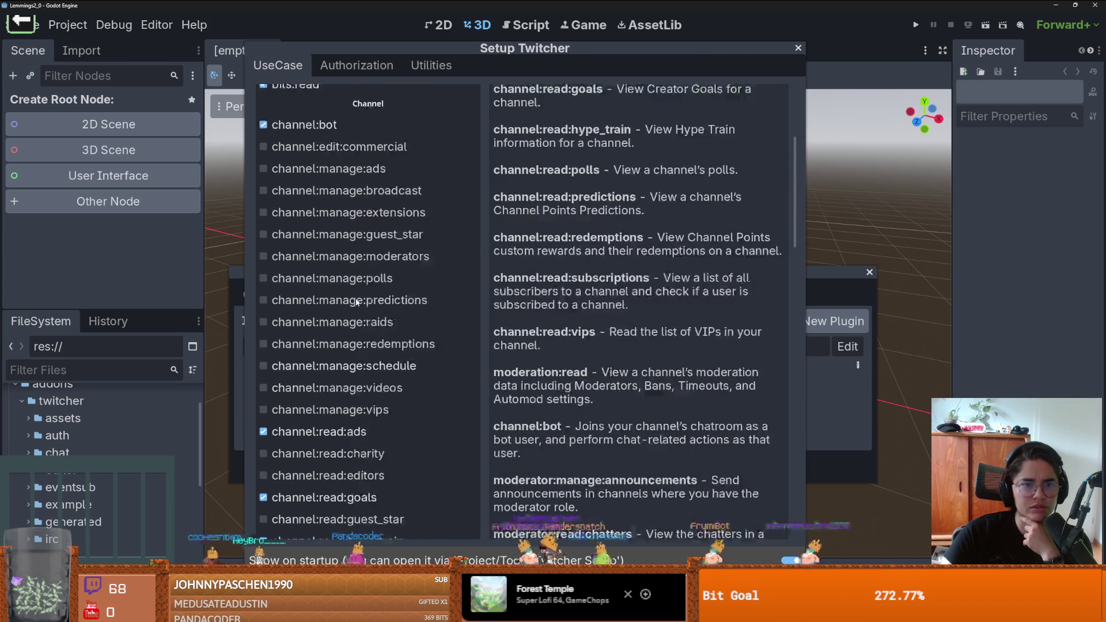
scroll(356, 301, "down", 2)
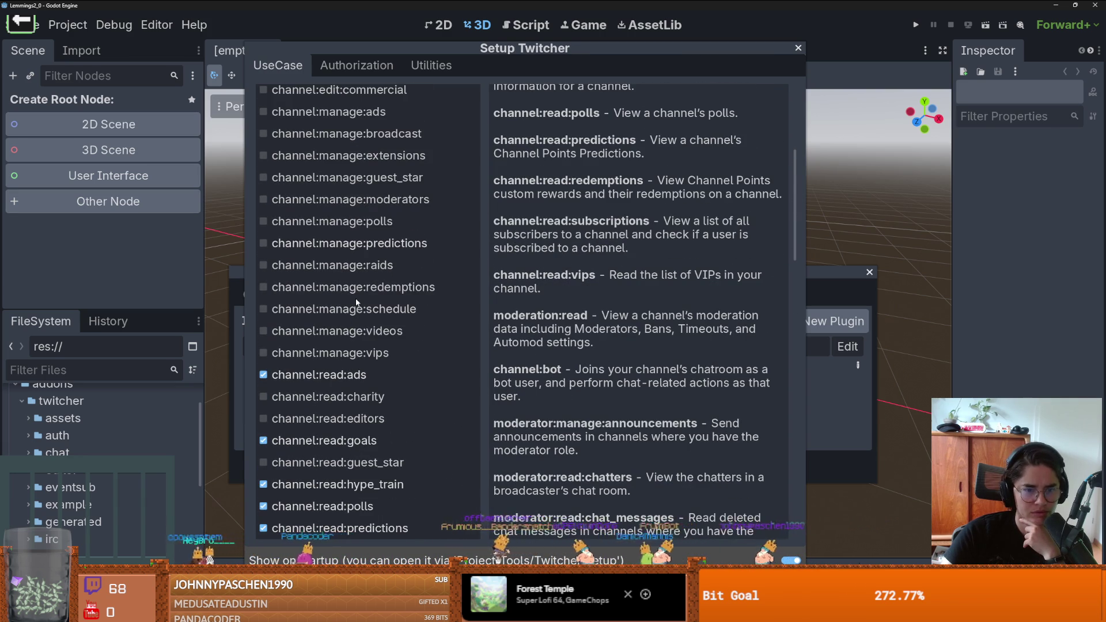
scroll(356, 302, "down", 6)
scroll(355, 299, "down", 4)
scroll(347, 310, "down", 6)
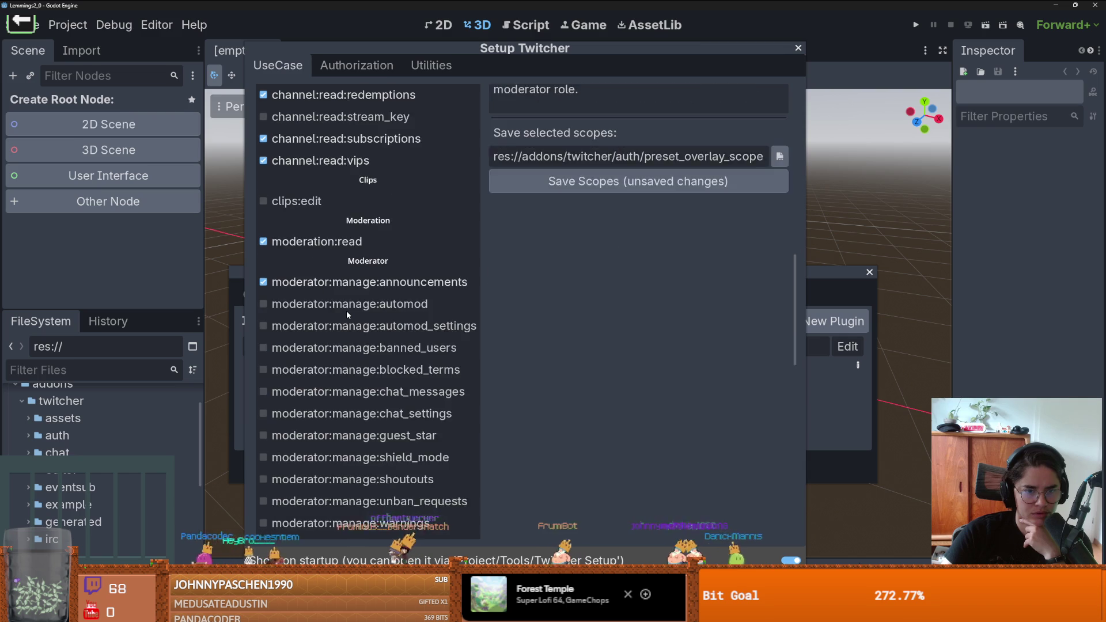
scroll(347, 310, "down", 10)
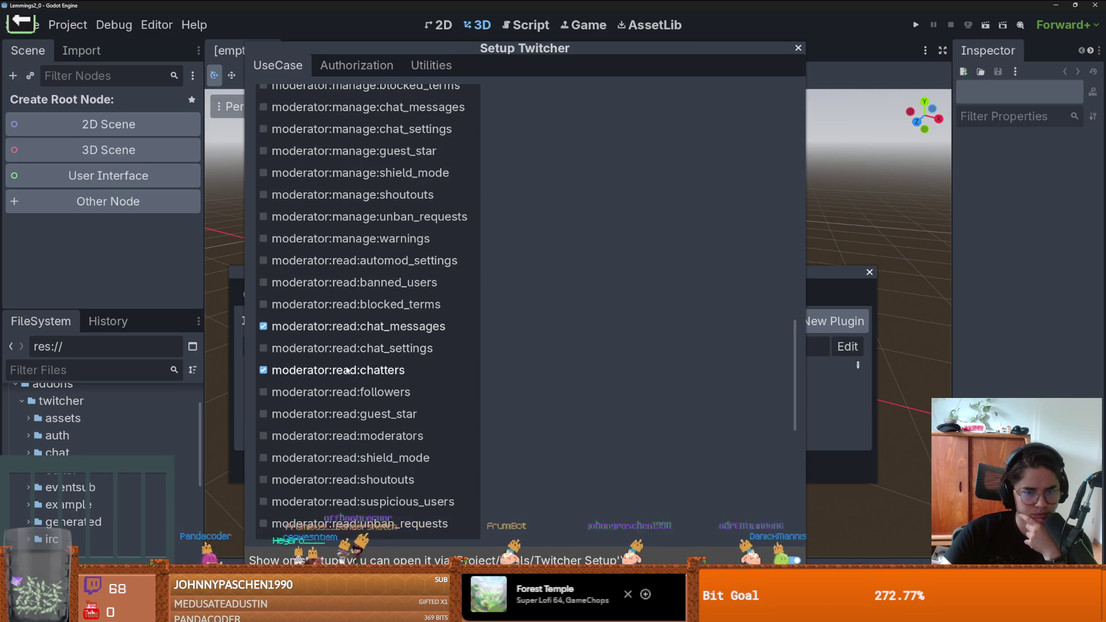
scroll(346, 370, "down", 4)
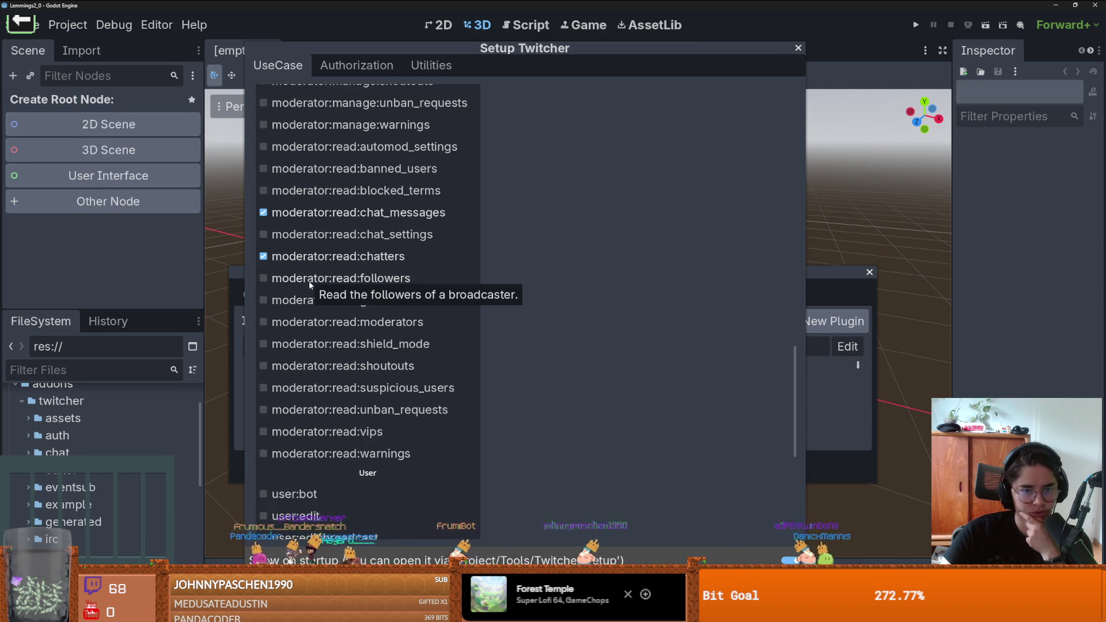
Step: Check moderator:read:followers, moderators, shoutouts, vips and user:bot in the UseCase scopes
left_click(340, 280)
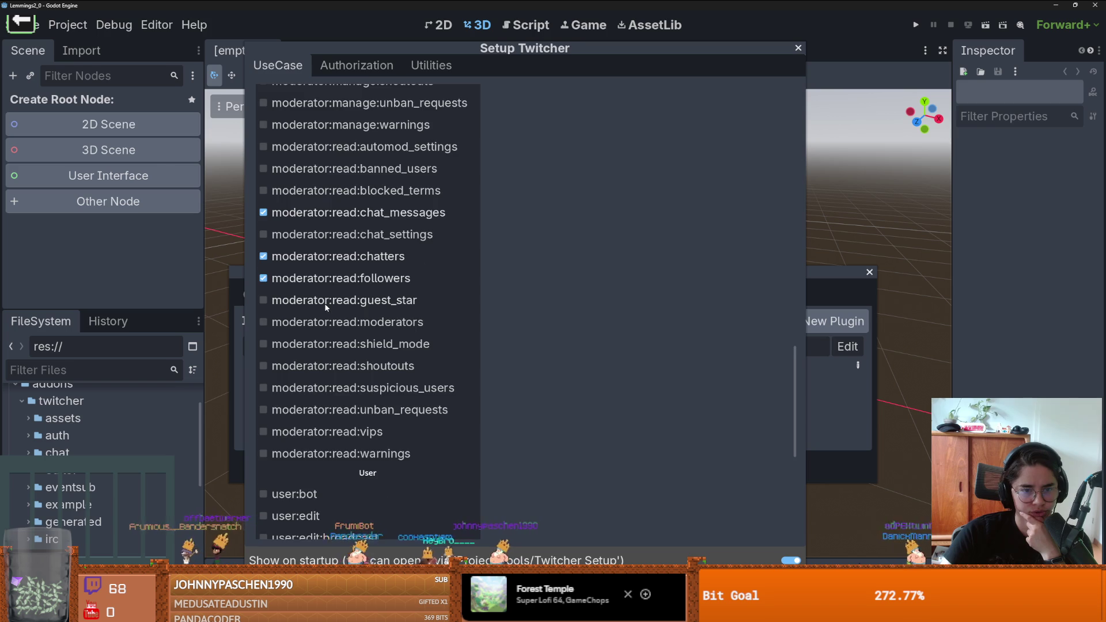
scroll(324, 303, "down", 2)
left_click(336, 267)
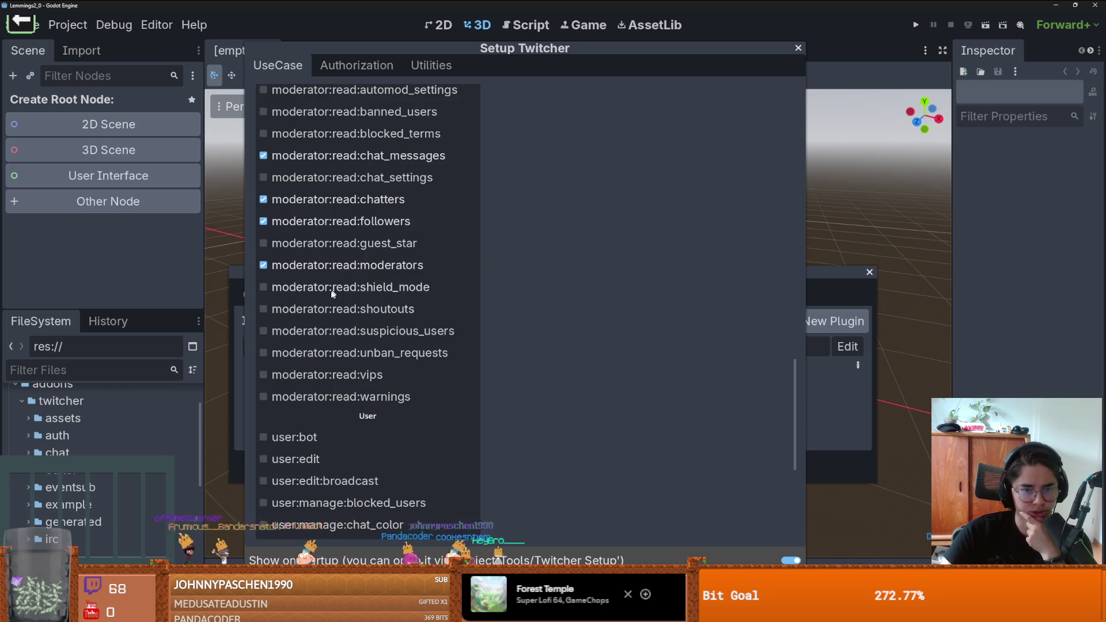
scroll(335, 290, "down", 2)
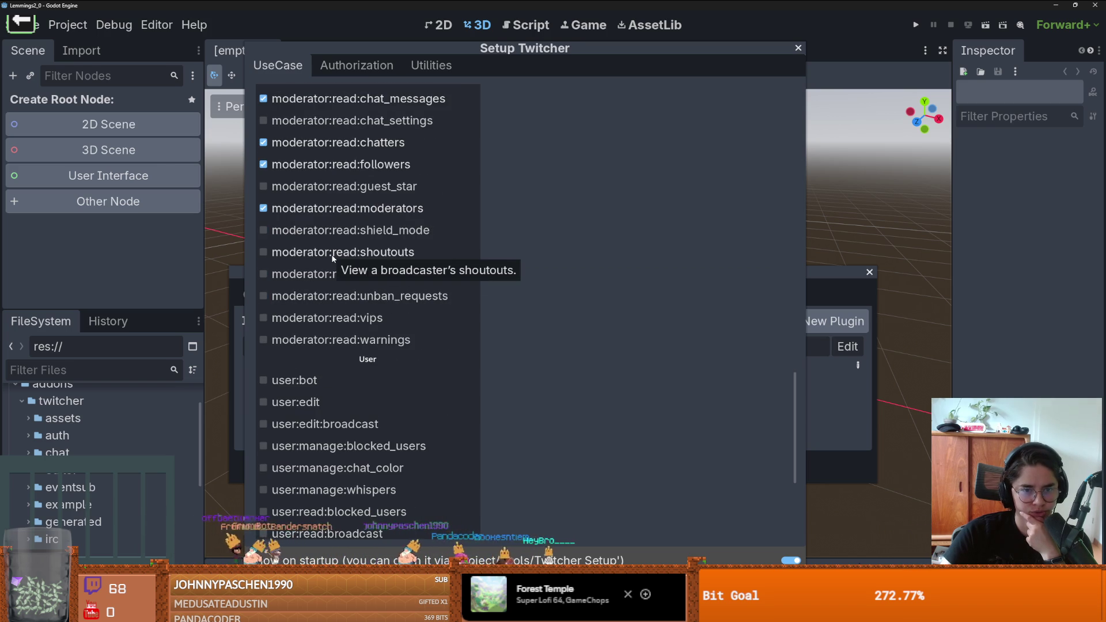
left_click(361, 257)
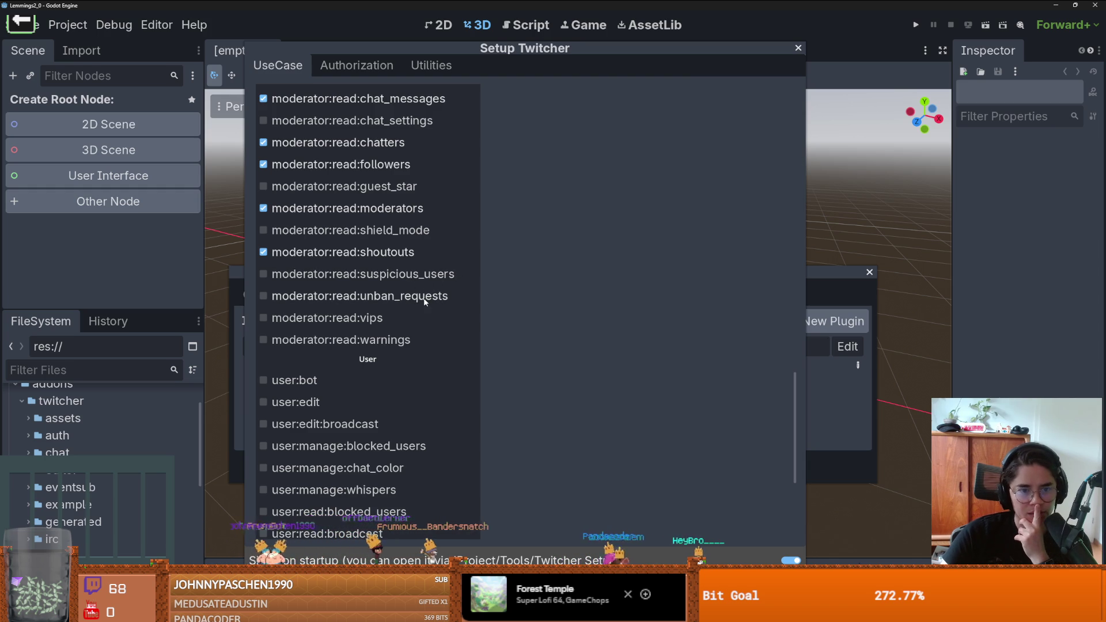
left_click(356, 318)
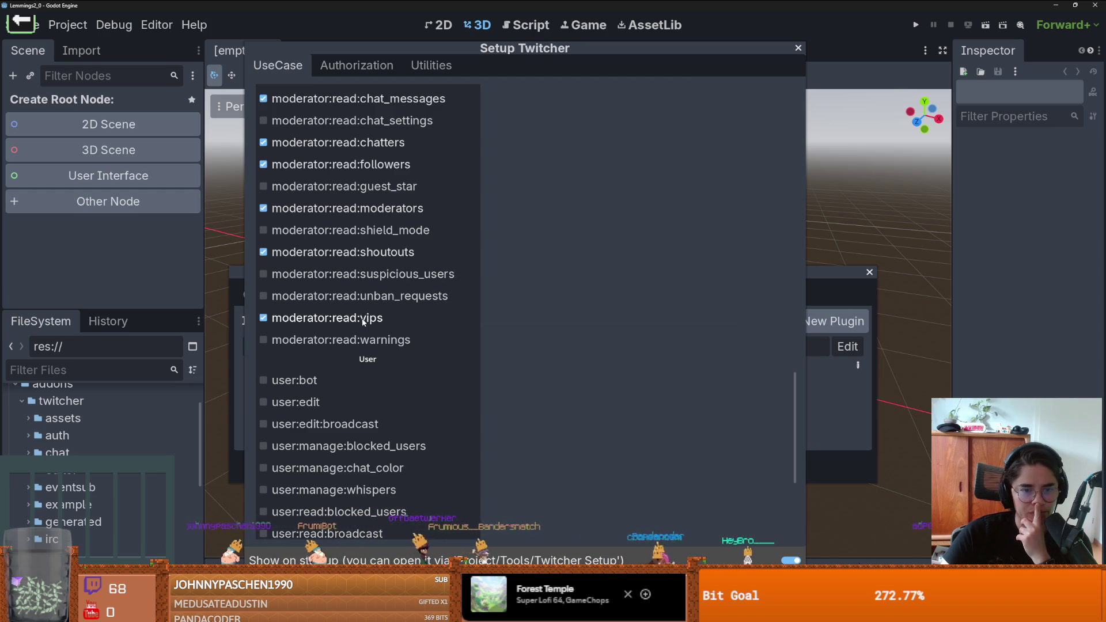
scroll(361, 335, "down", 4)
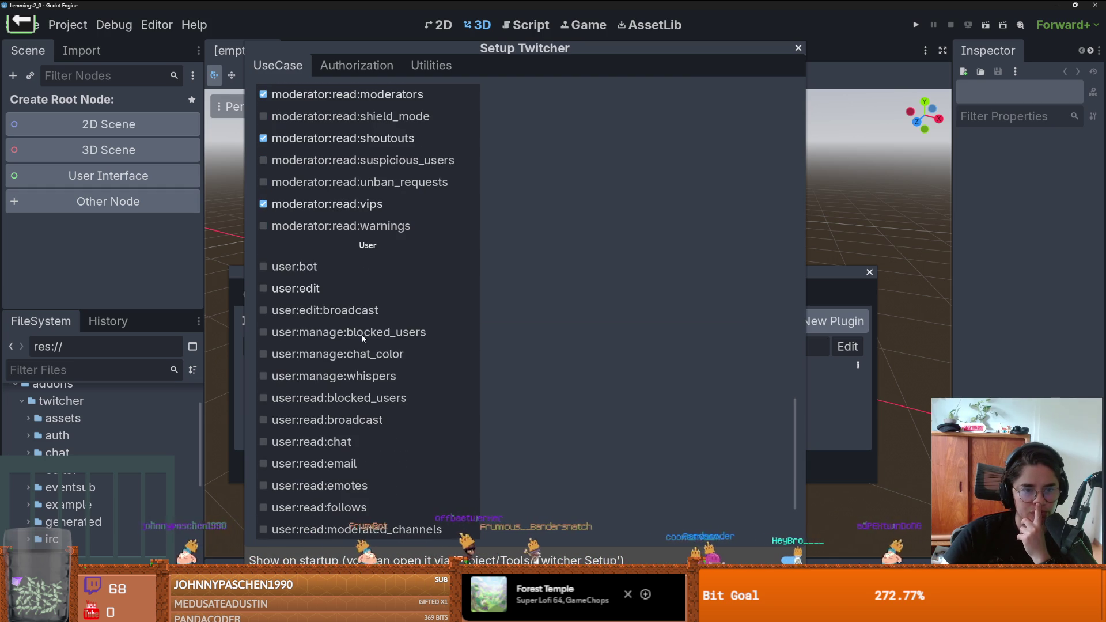
mouse_move(302, 269)
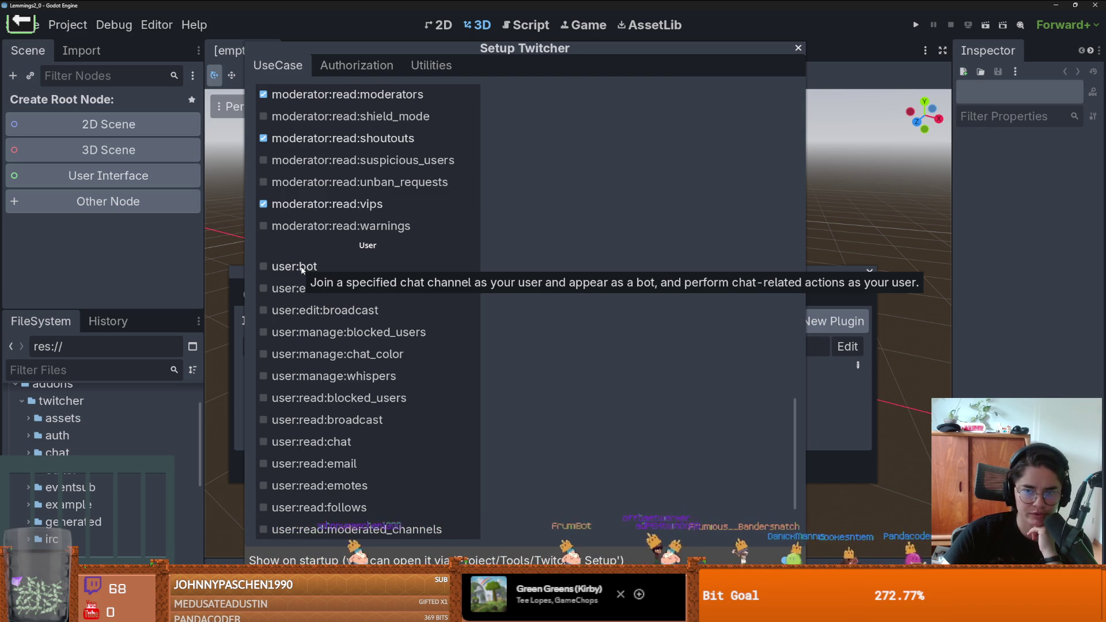
mouse_move(298, 293)
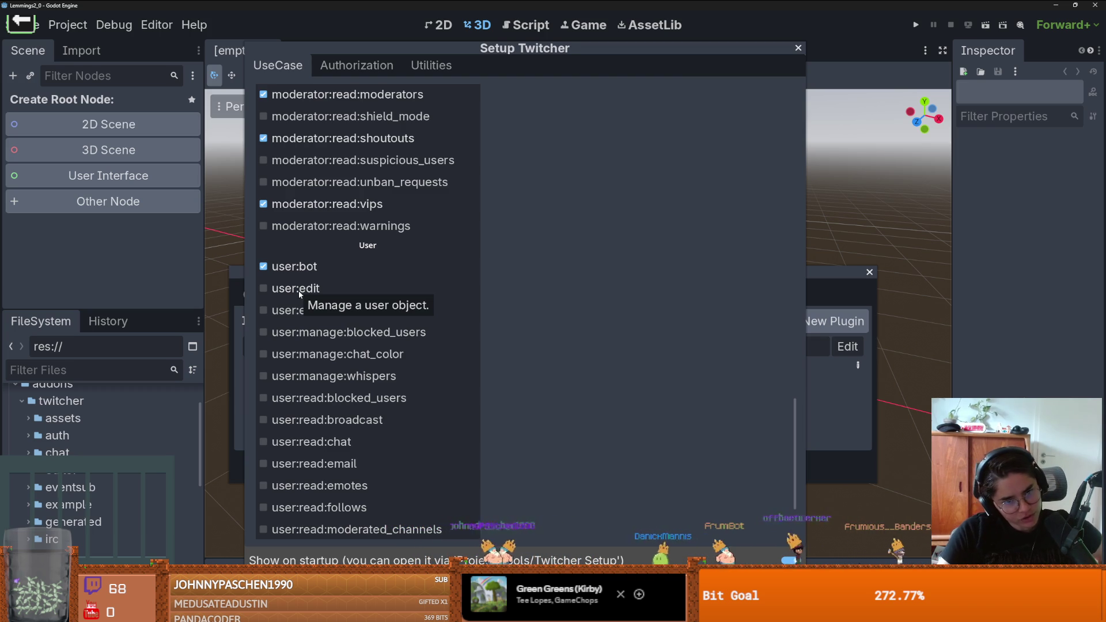
Step: Check the user:edit and user:read:chat boxes below user:bot in the scope list
left_click(299, 290)
mouse_move(311, 318)
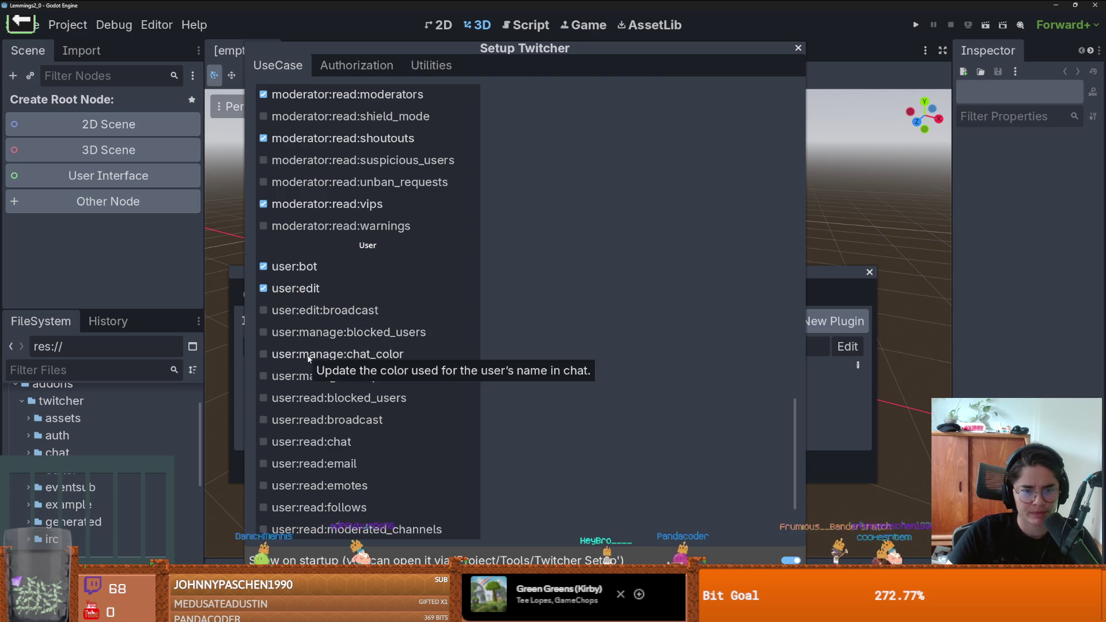
scroll(308, 359, "down", 1)
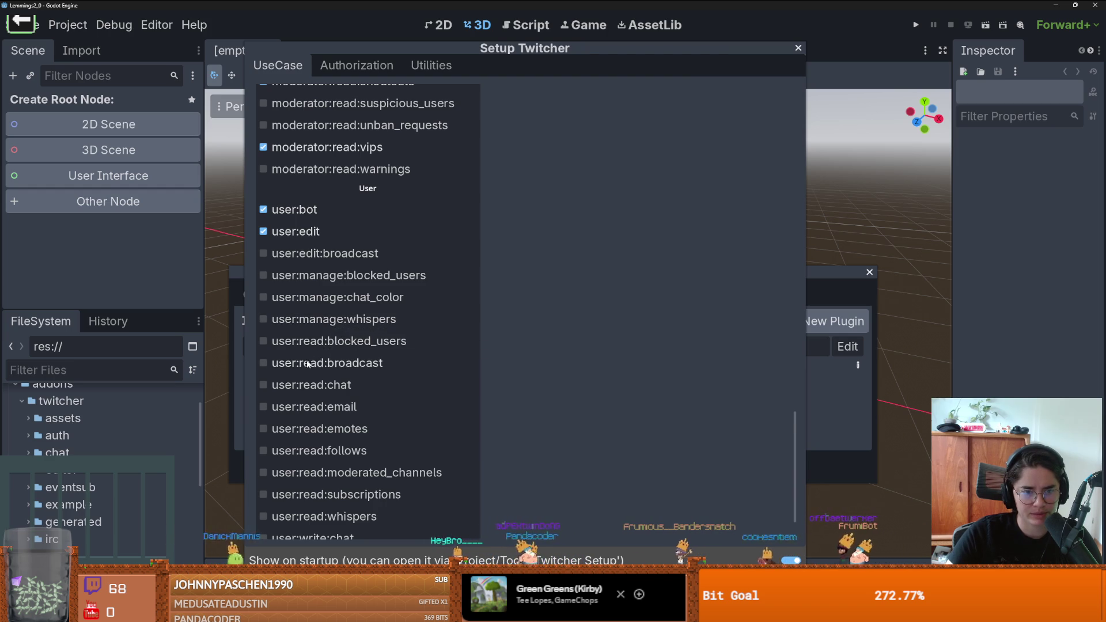
scroll(328, 371, "down", 2)
left_click(324, 331)
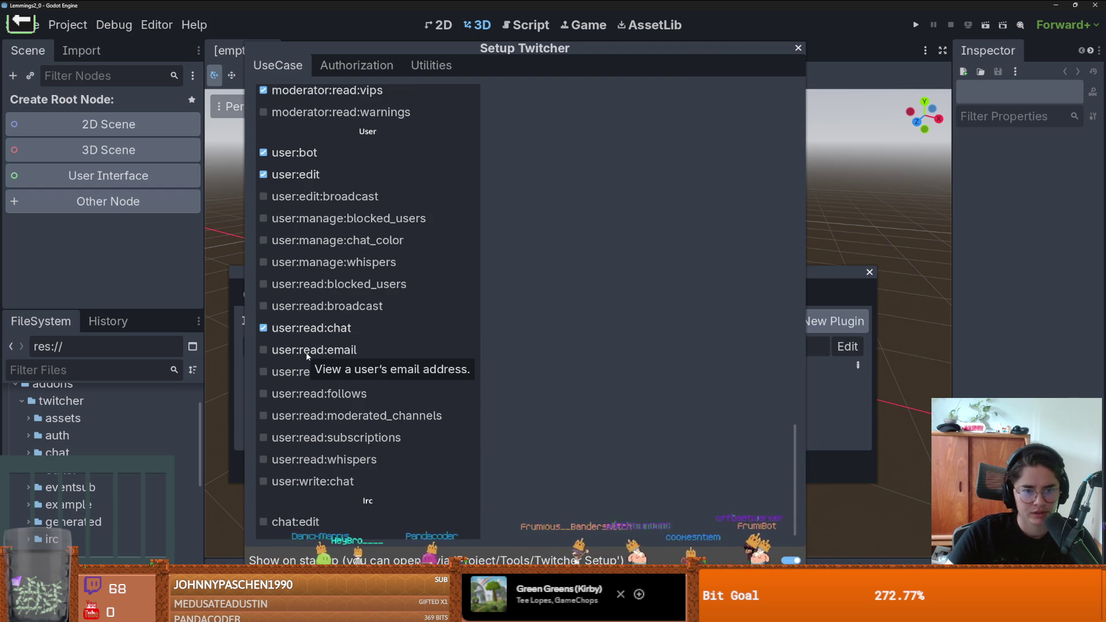
scroll(300, 374, "down", 1)
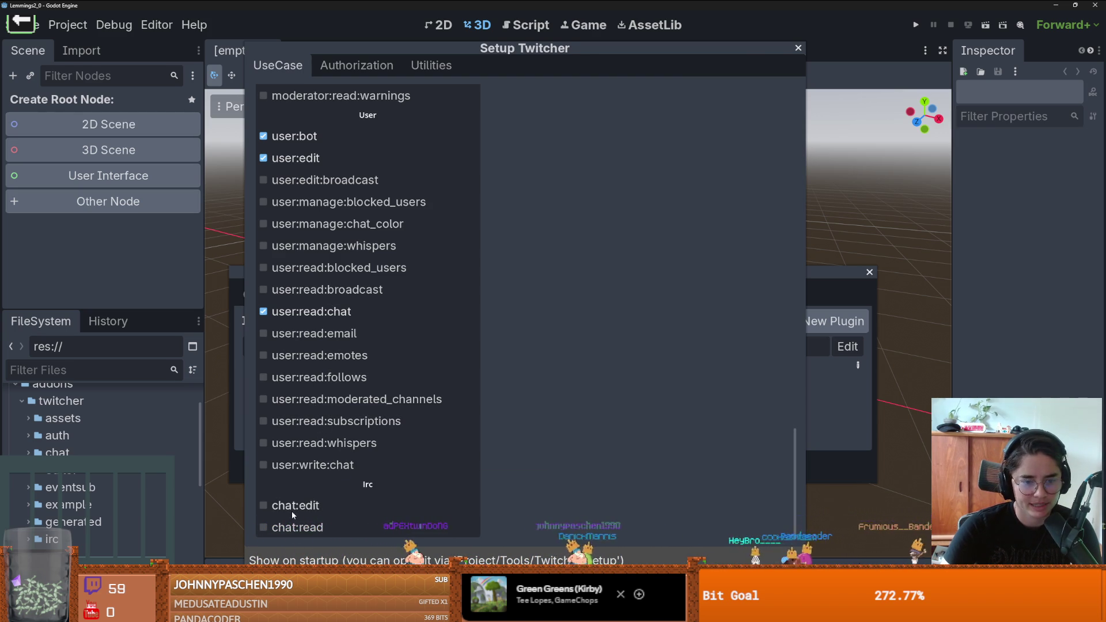
Step: Check user:read:subscriptions in the User section of the UseCase scopes
scroll(347, 486, "up", 8)
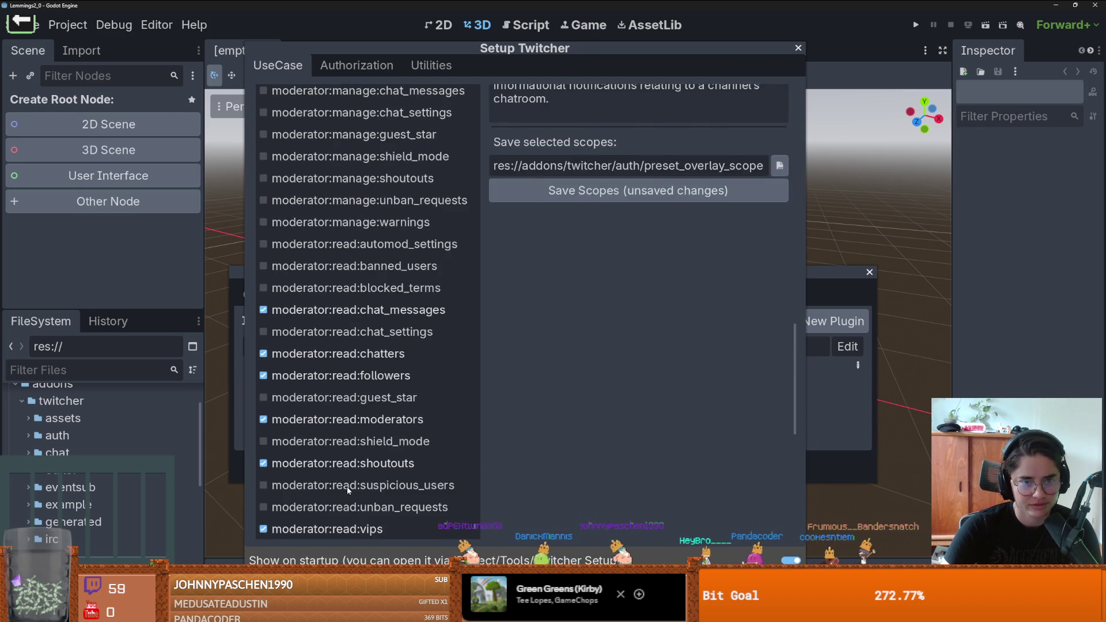
scroll(347, 486, "up", 5)
scroll(347, 486, "down", 15)
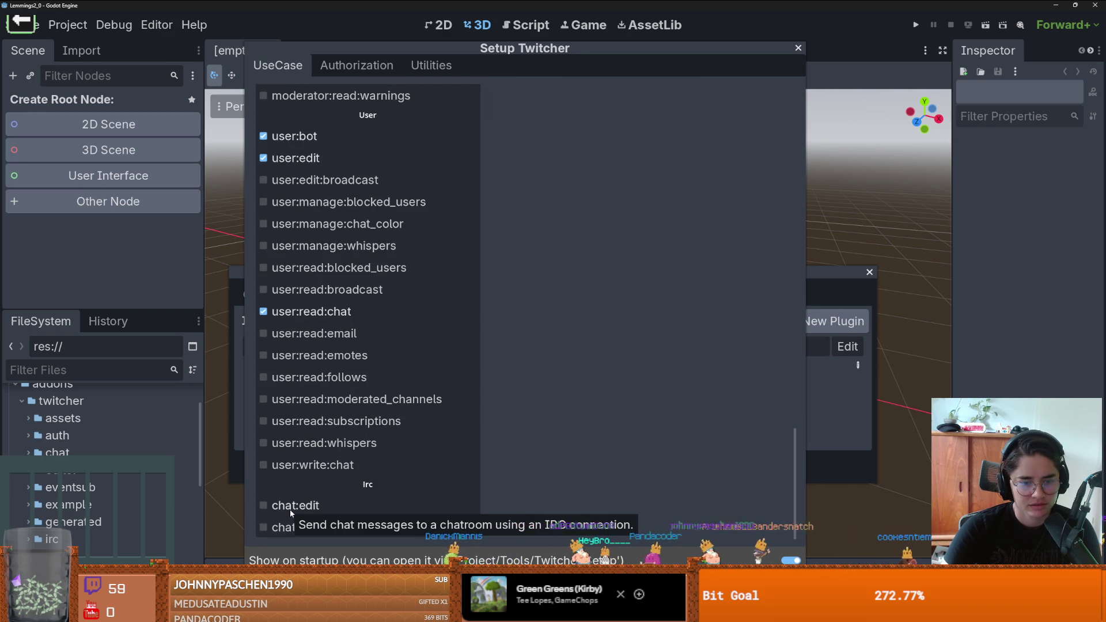
mouse_move(326, 610)
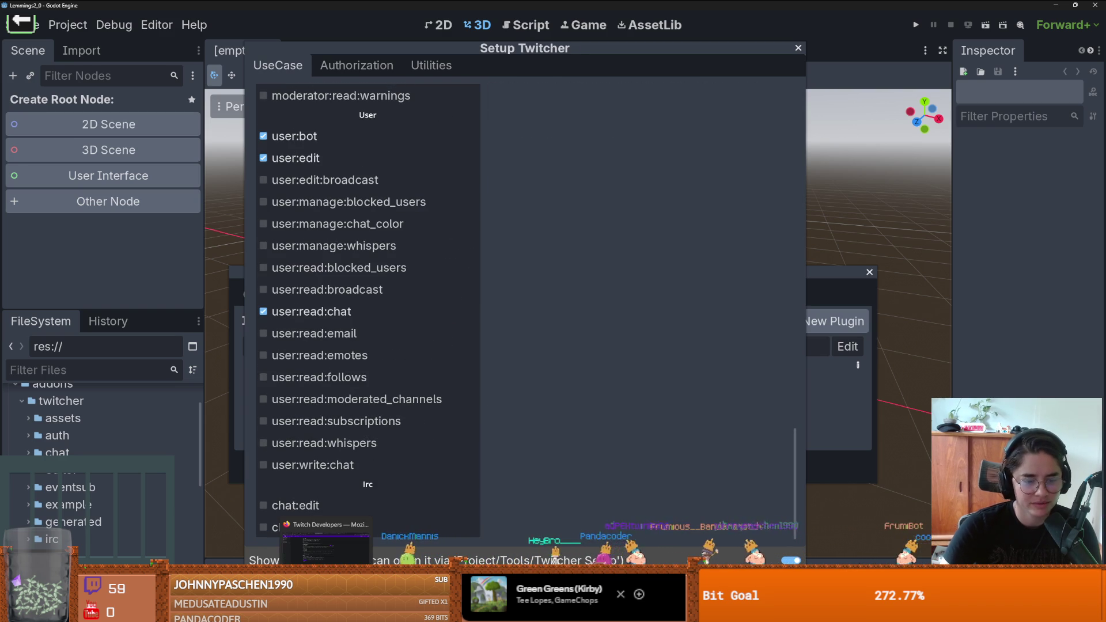
scroll(346, 495, "up", 3)
scroll(345, 495, "down", 3)
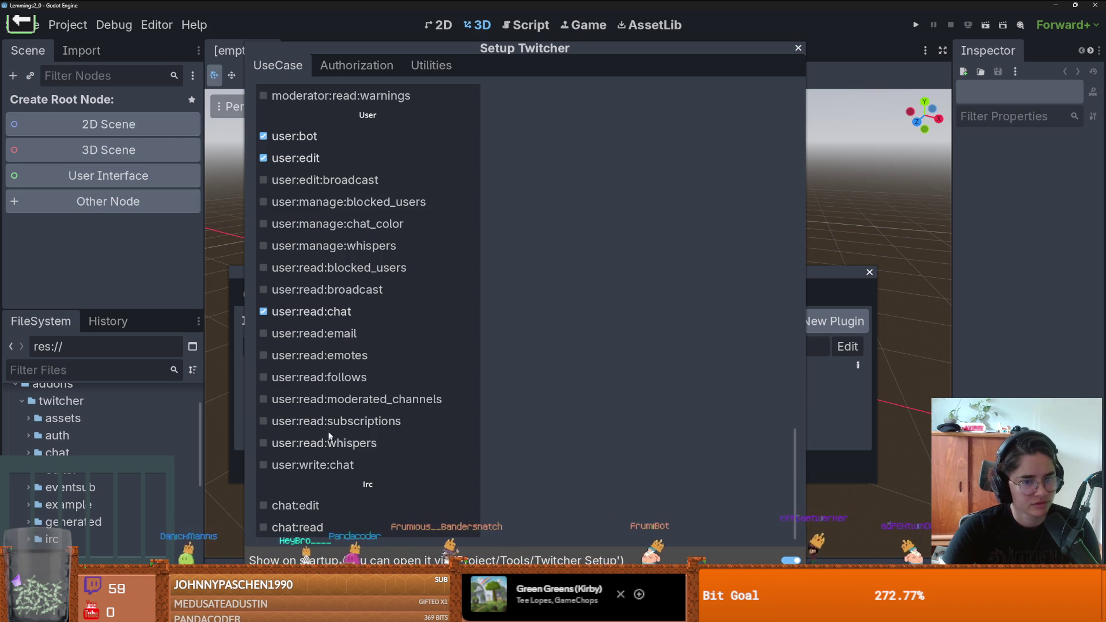
left_click(343, 419)
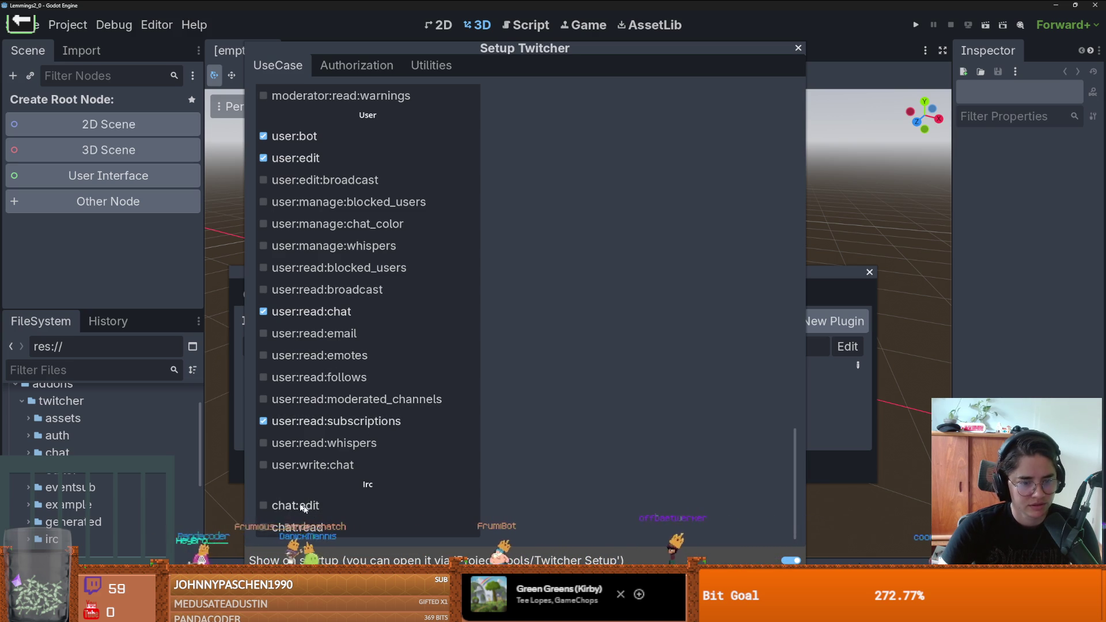
Step: Check user:read:follows as well among the User scopes
scroll(301, 510, "up", 5)
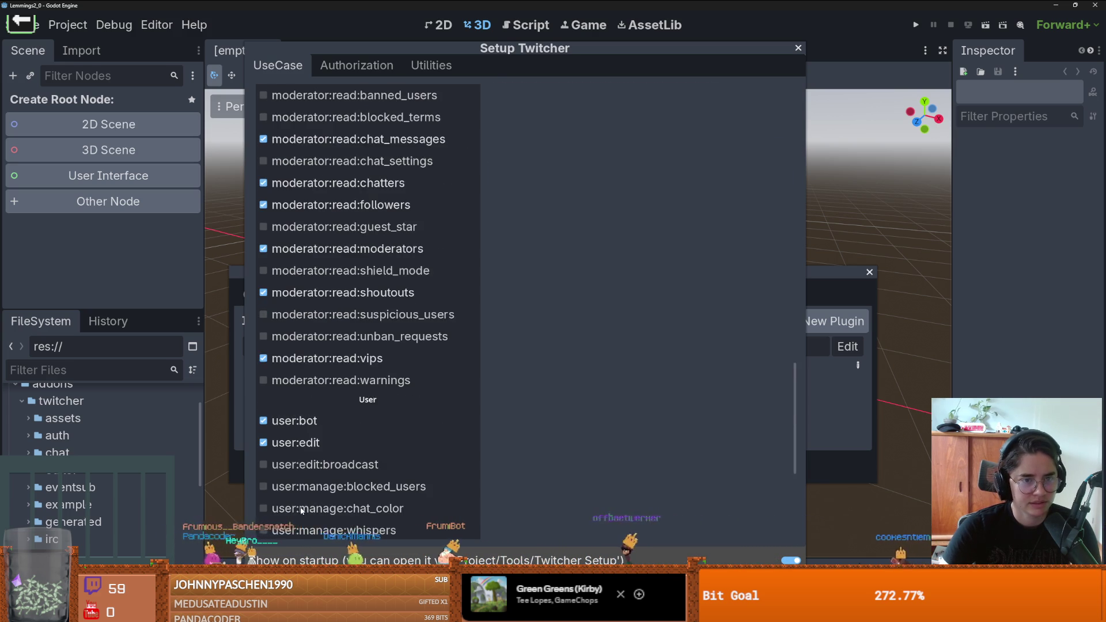
scroll(301, 511, "up", 9)
scroll(302, 505, "up", 5)
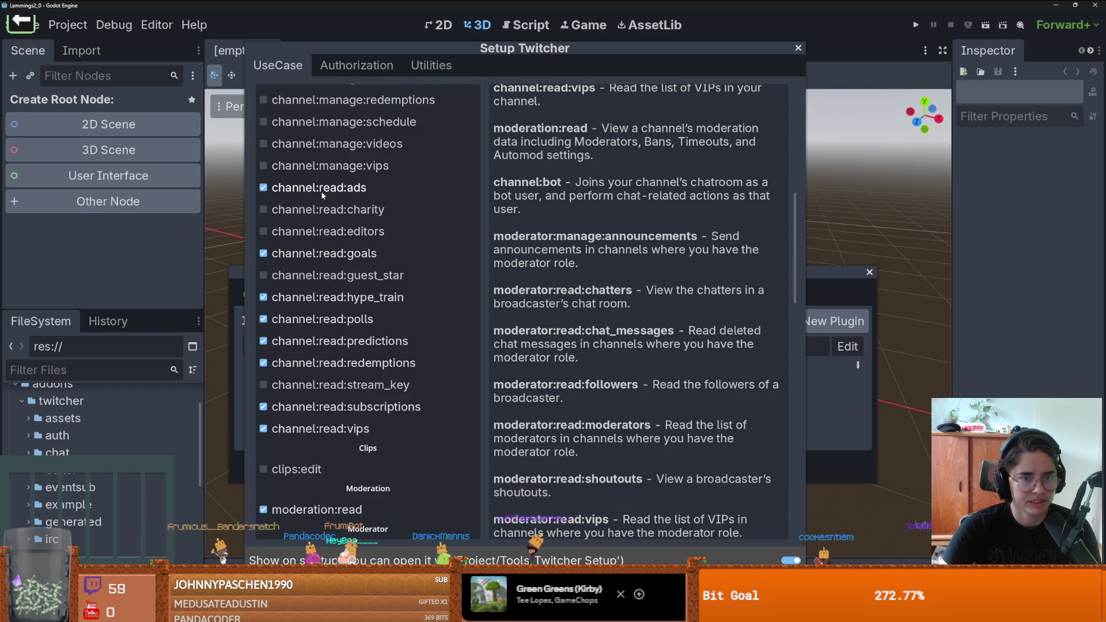
scroll(320, 191, "down", 6)
scroll(368, 344, "up", 4)
scroll(368, 327, "down", 10)
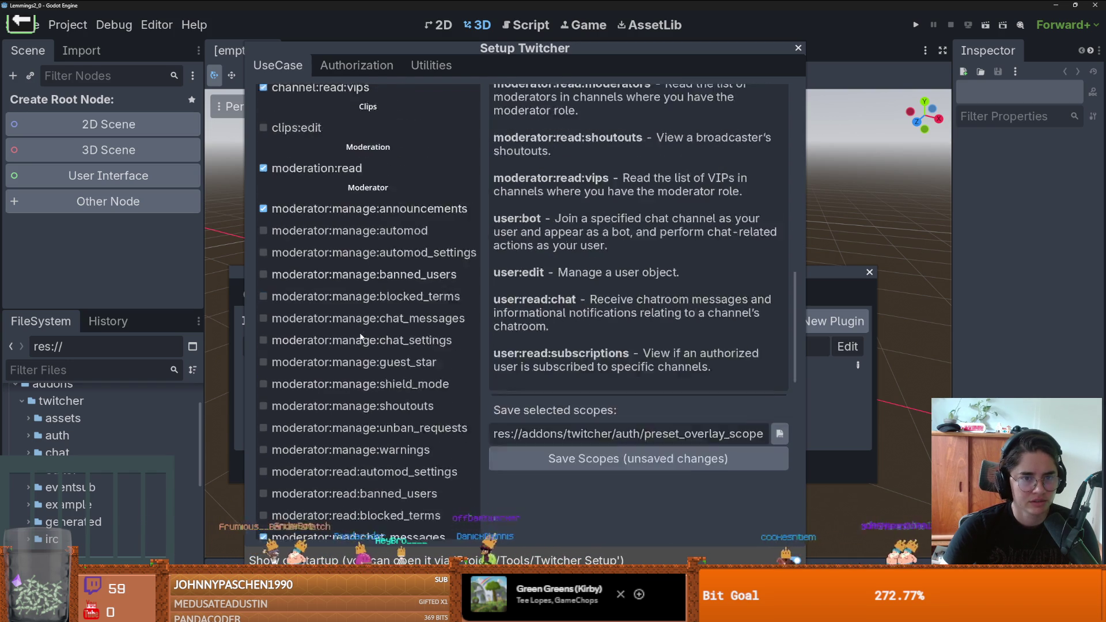
scroll(361, 338, "down", 6)
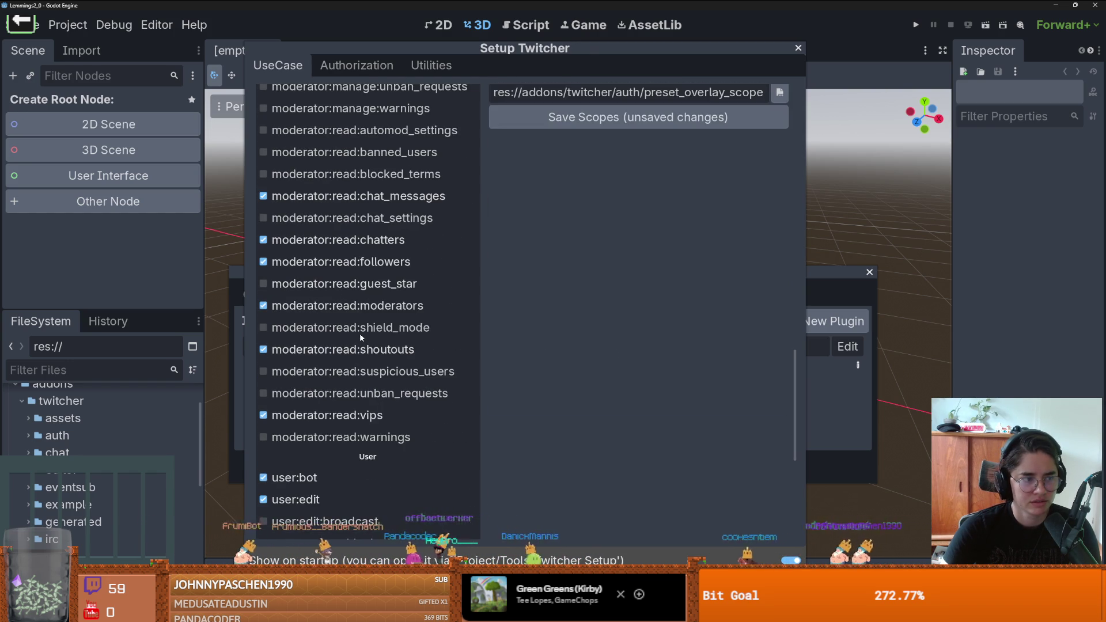
scroll(360, 337, "down", 1)
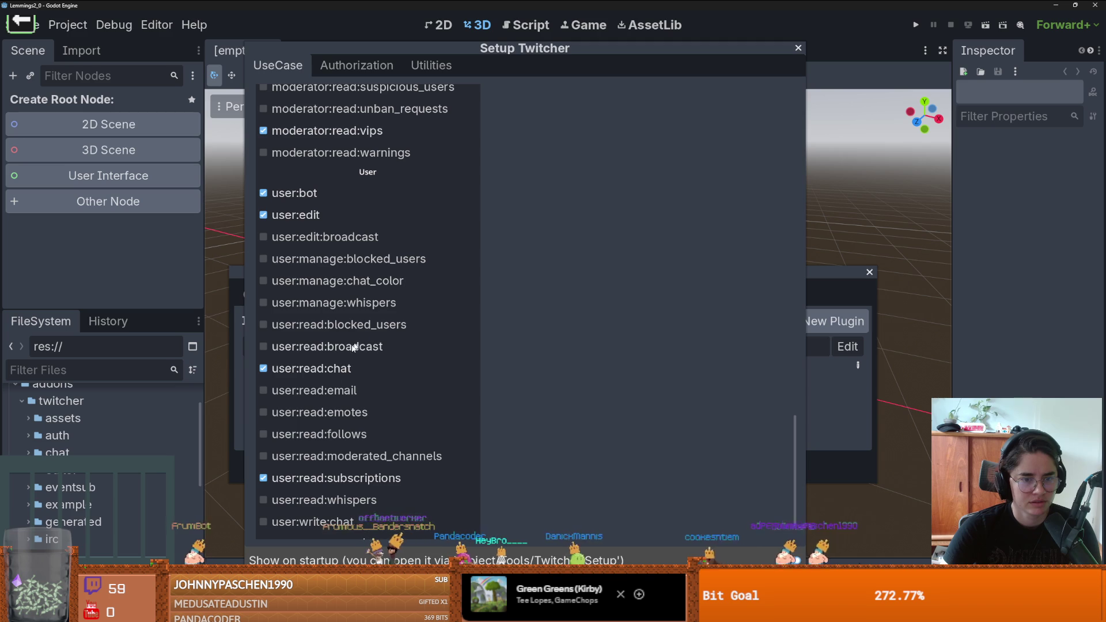
scroll(367, 436, "down", 1)
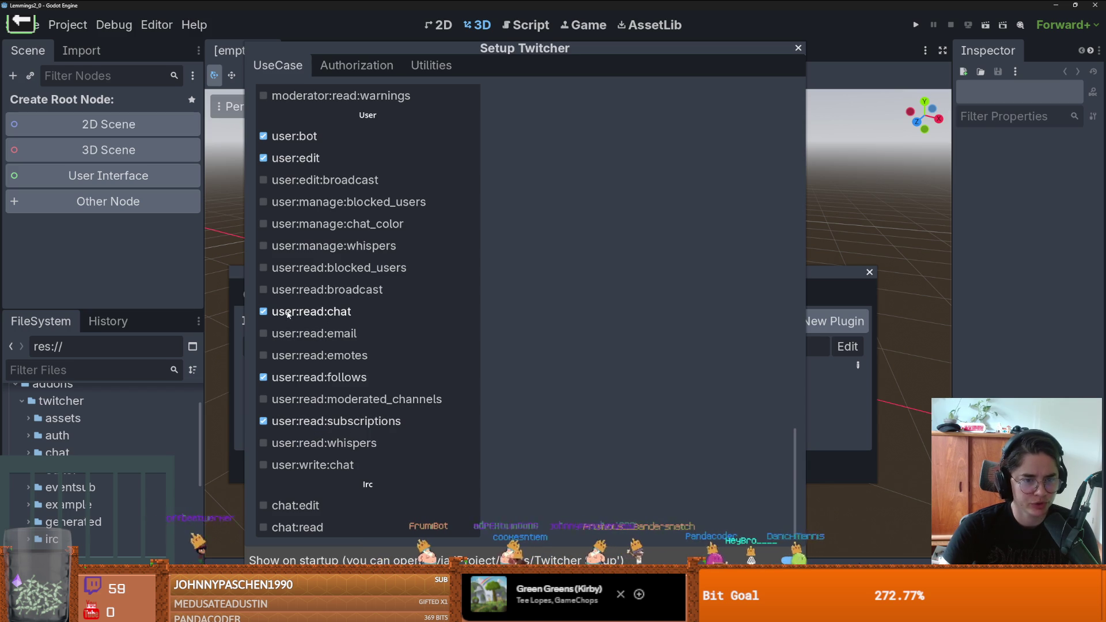
mouse_move(287, 313)
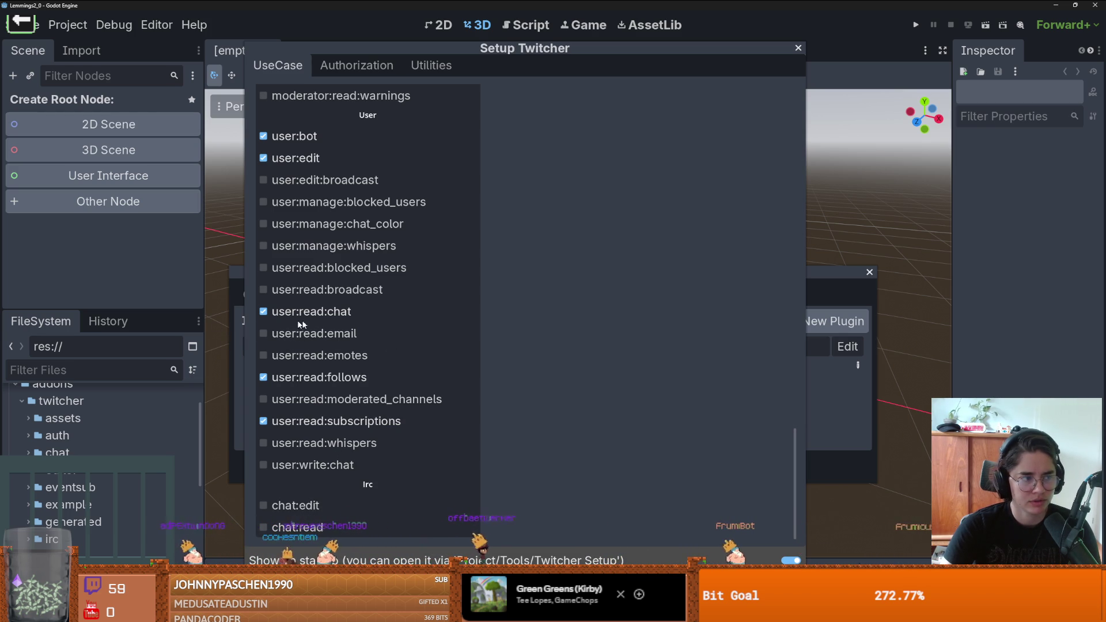
mouse_move(375, 353)
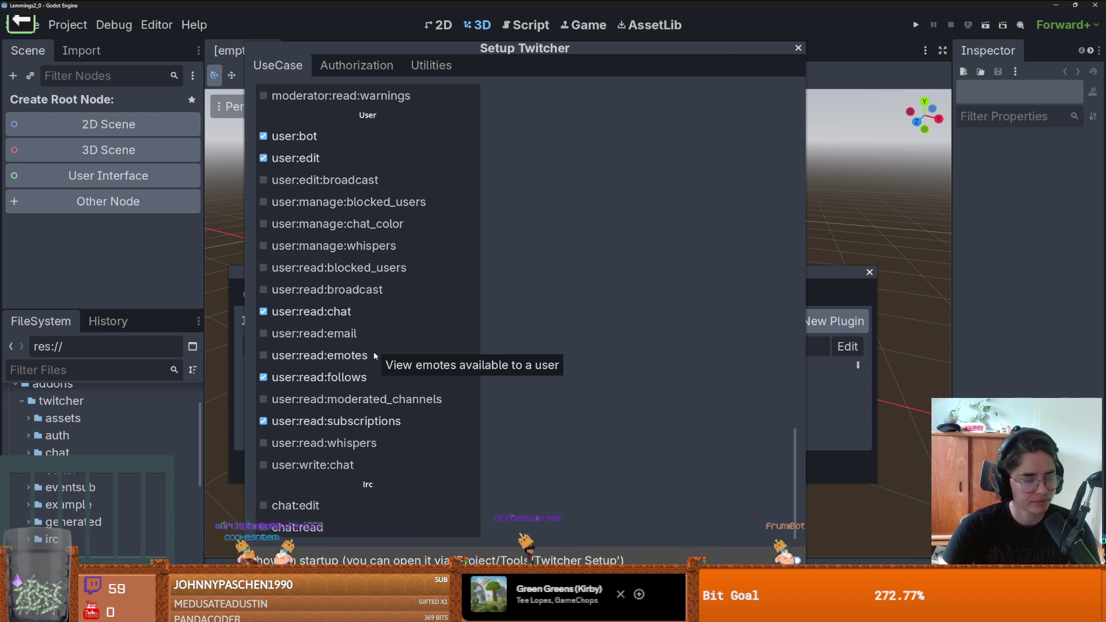
mouse_move(444, 348)
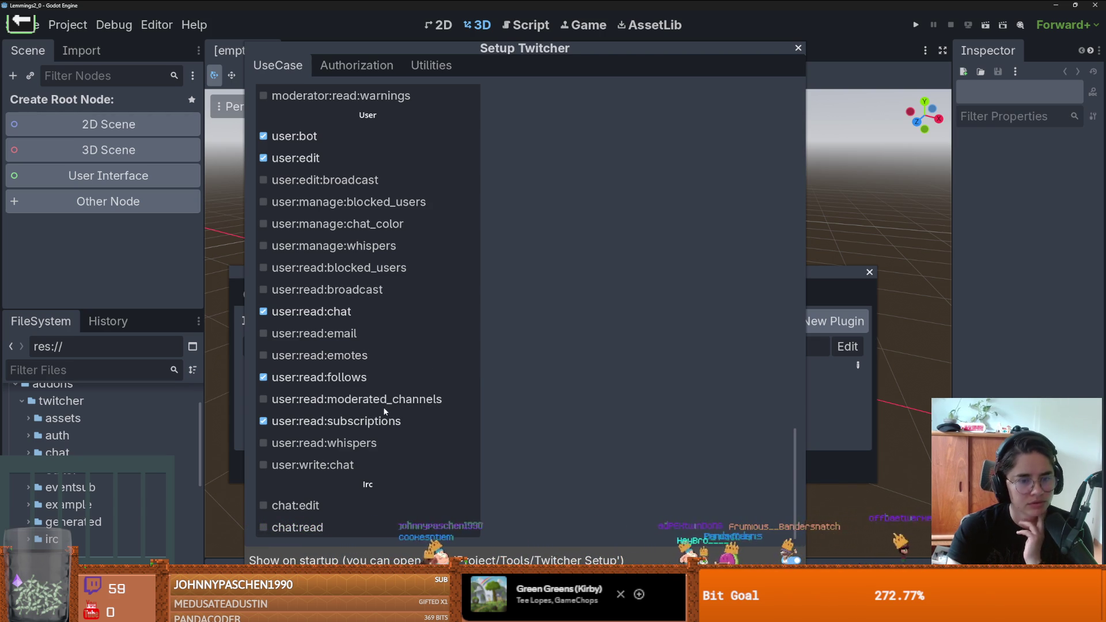
Step: Uncheck user:read:follows and user:read:subscriptions, keeping user:bot, user:edit and user:read:chat
left_click(359, 380)
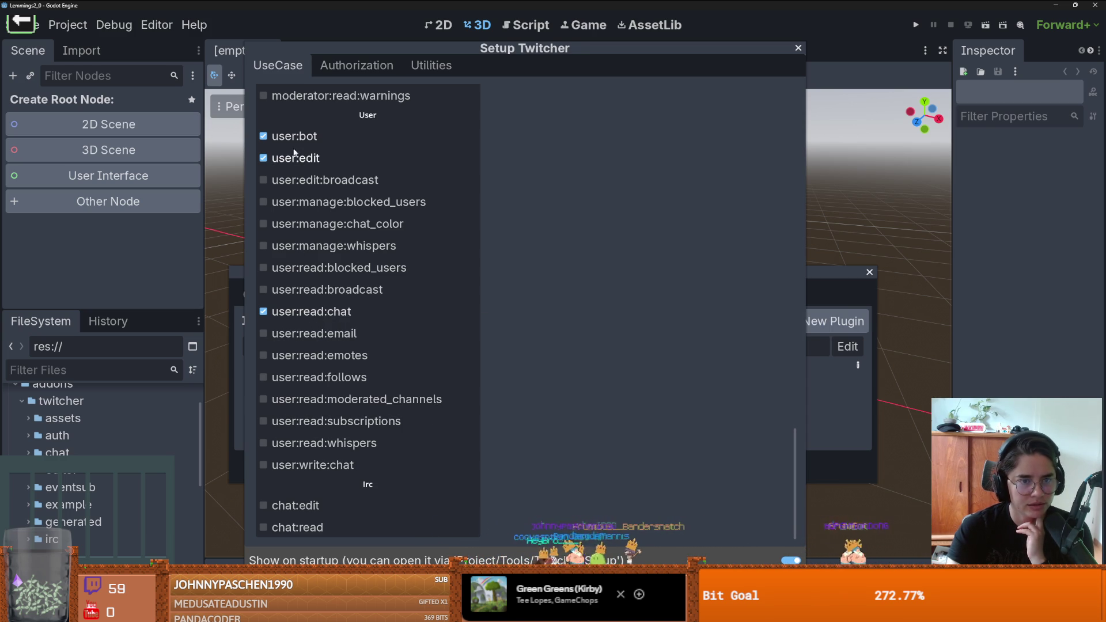
mouse_move(295, 161)
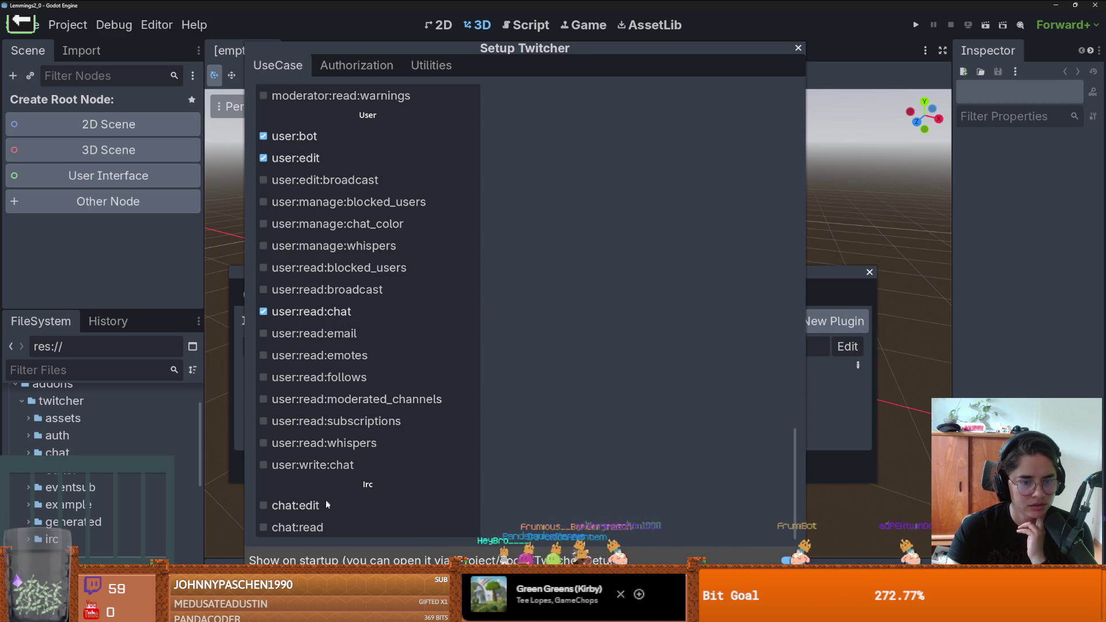
mouse_move(326, 502)
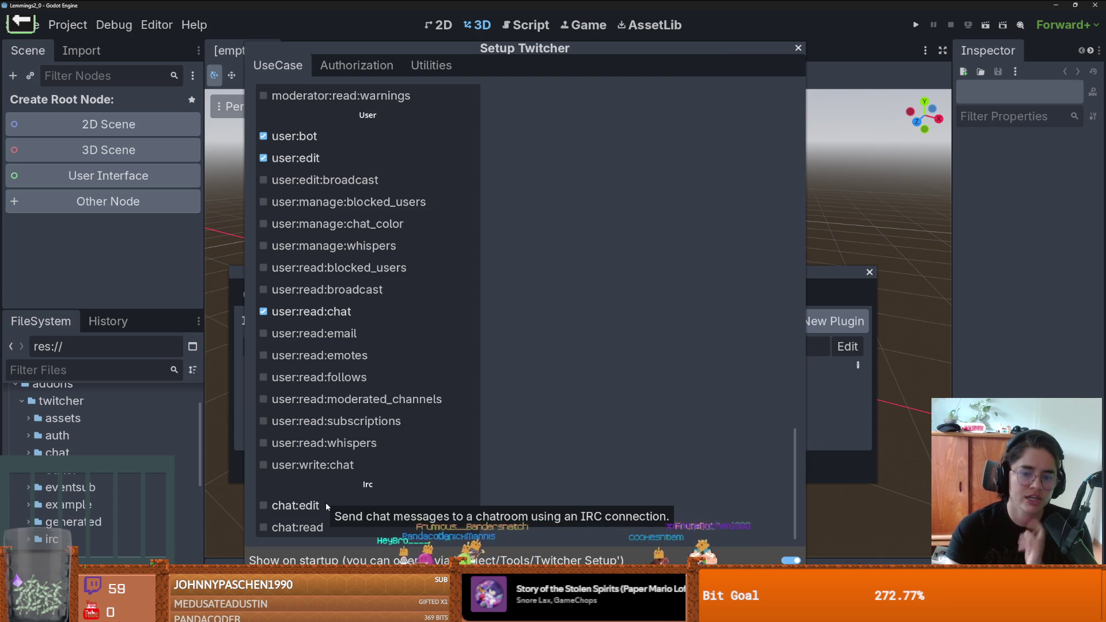
mouse_move(320, 527)
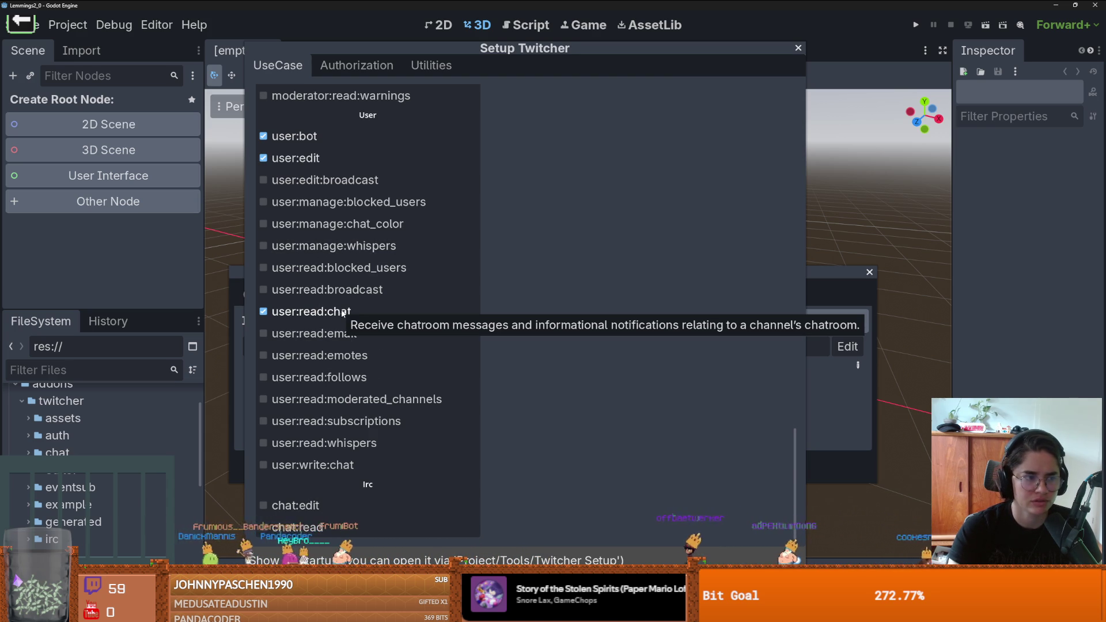
scroll(323, 297, "up", 10)
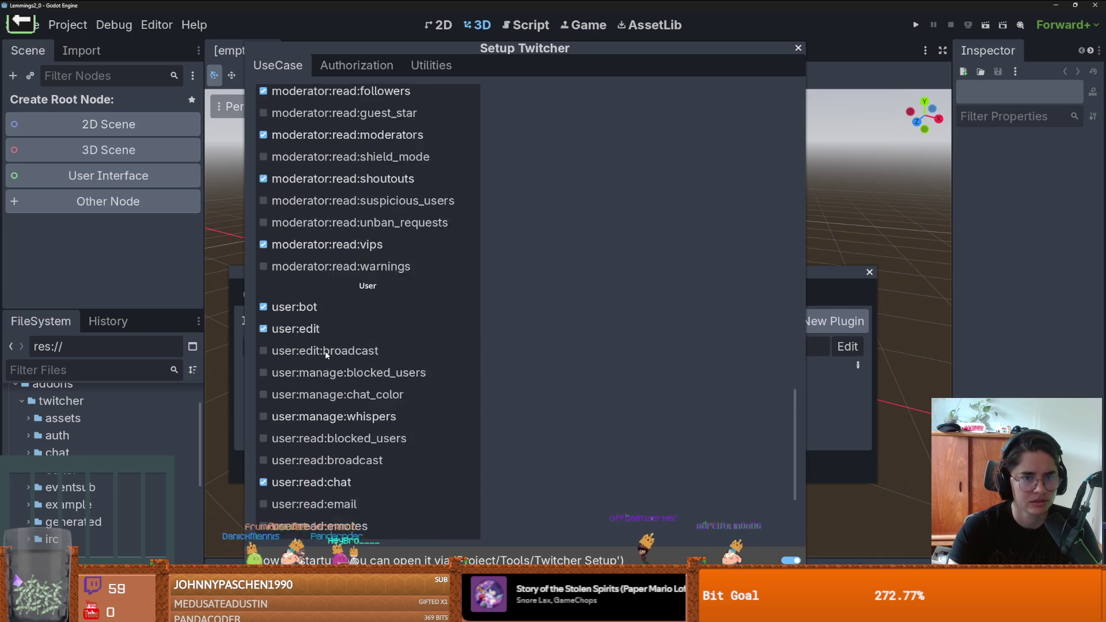
scroll(326, 355, "down", 10)
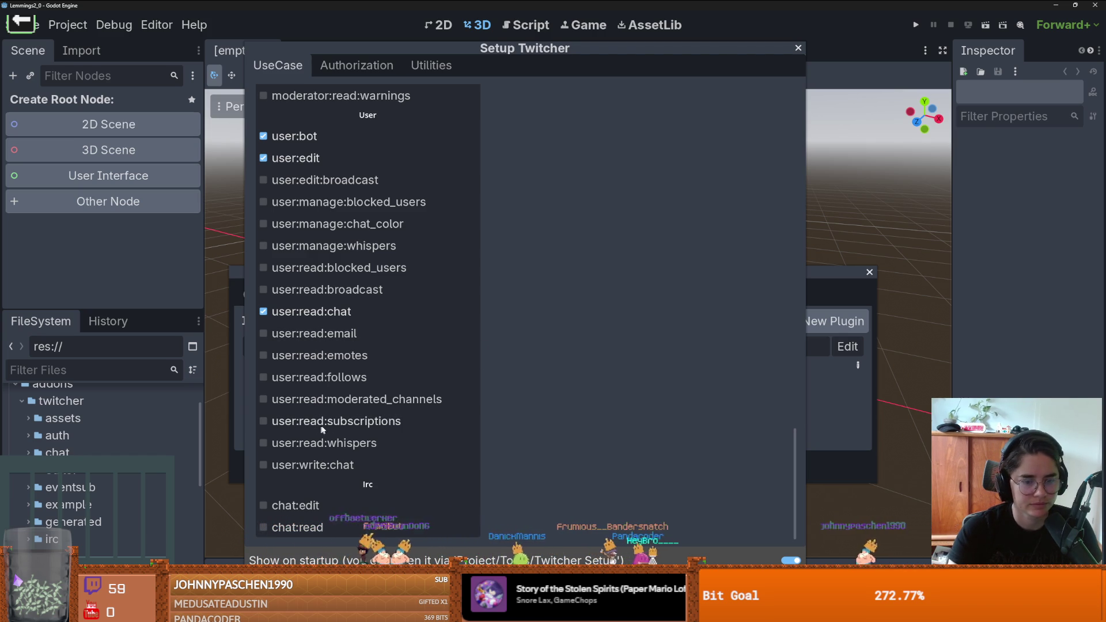
mouse_move(316, 46)
left_mouse_down()
mouse_move(326, 141)
mouse_move(307, 46)
left_mouse_up()
scroll(472, 398, "down", 3)
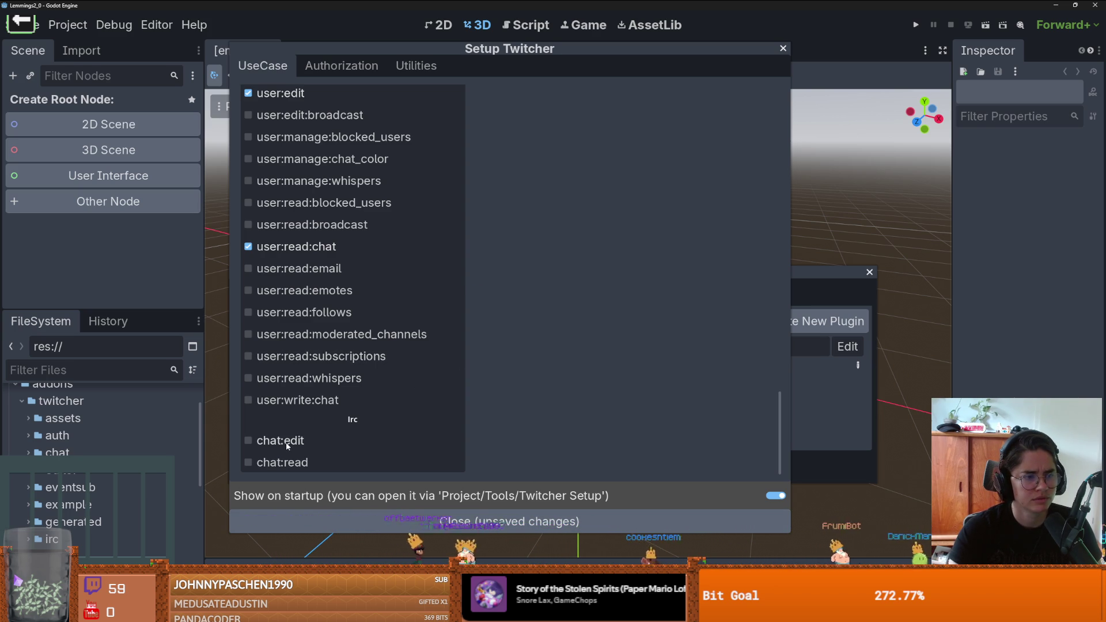
scroll(552, 444, "up", 10)
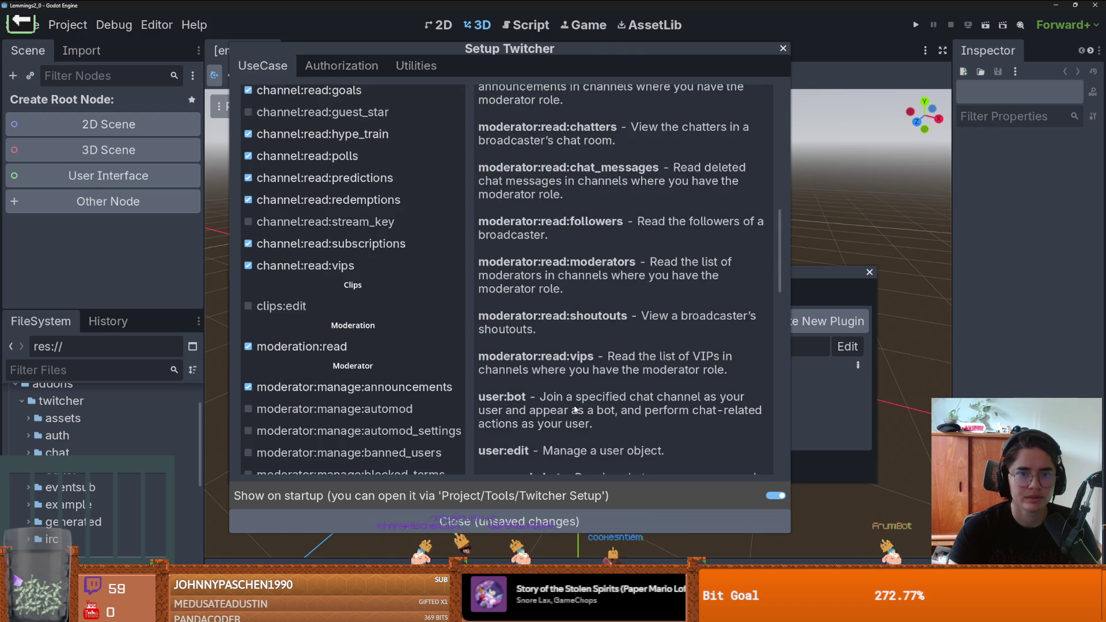
scroll(575, 406, "down", 5)
Step: Save the selected scopes to the preset and go to the Setup Twitcher Utilities page
left_click(601, 343)
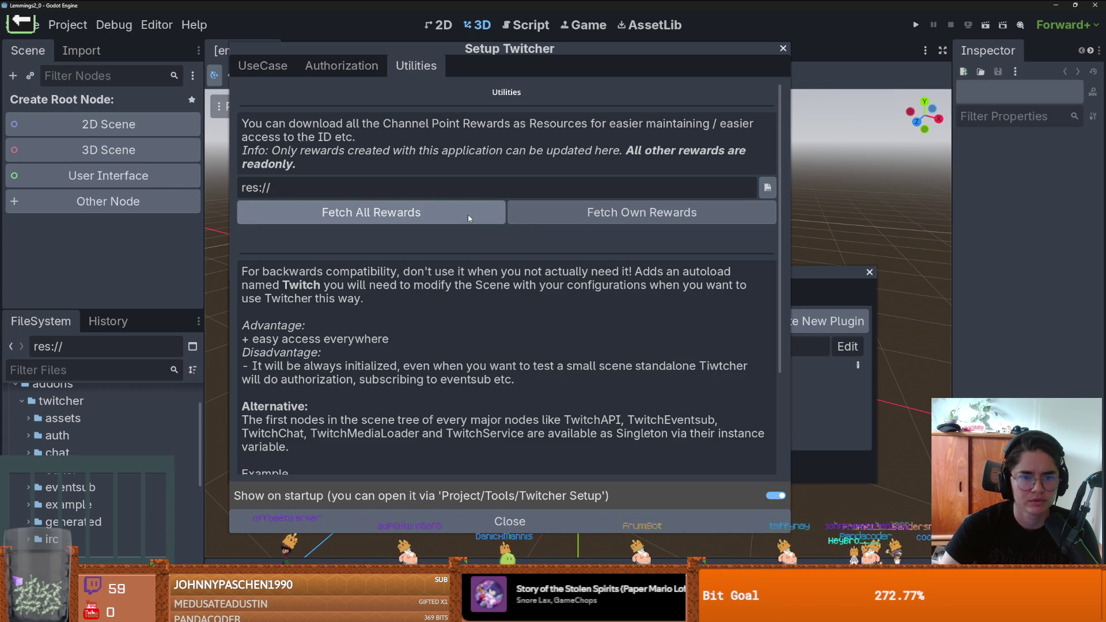
left_click(403, 213)
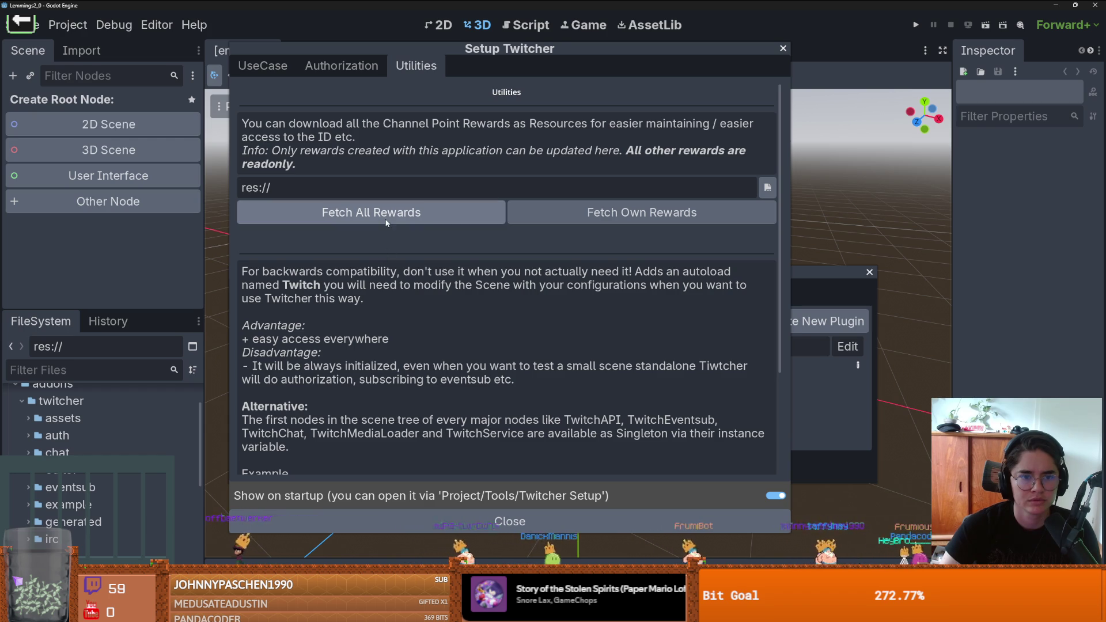
left_click(400, 213)
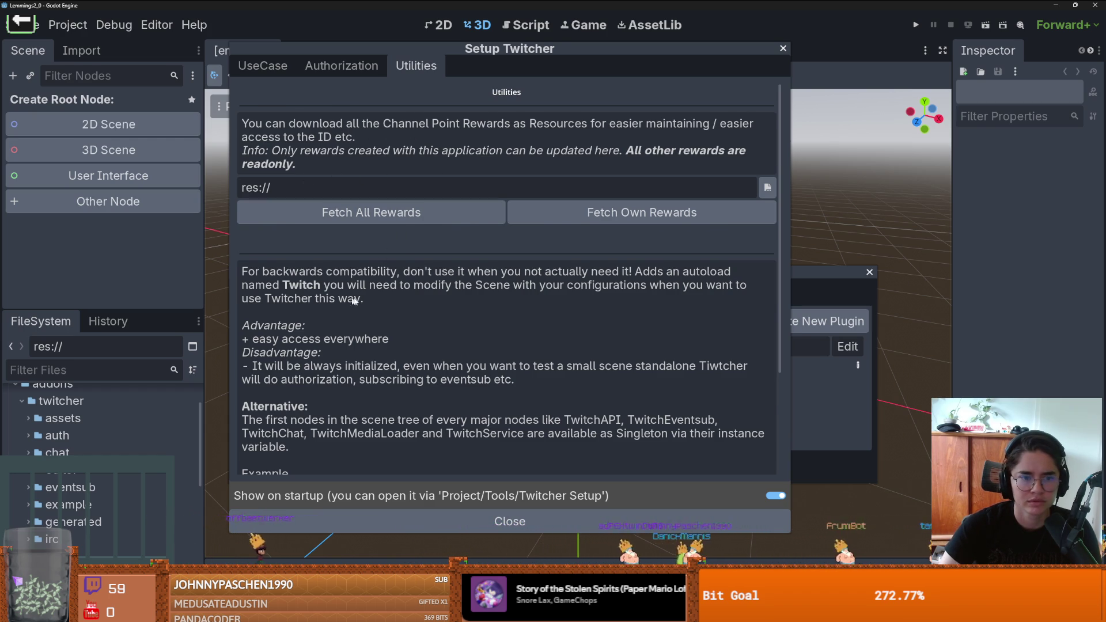
scroll(364, 232, "down", 1)
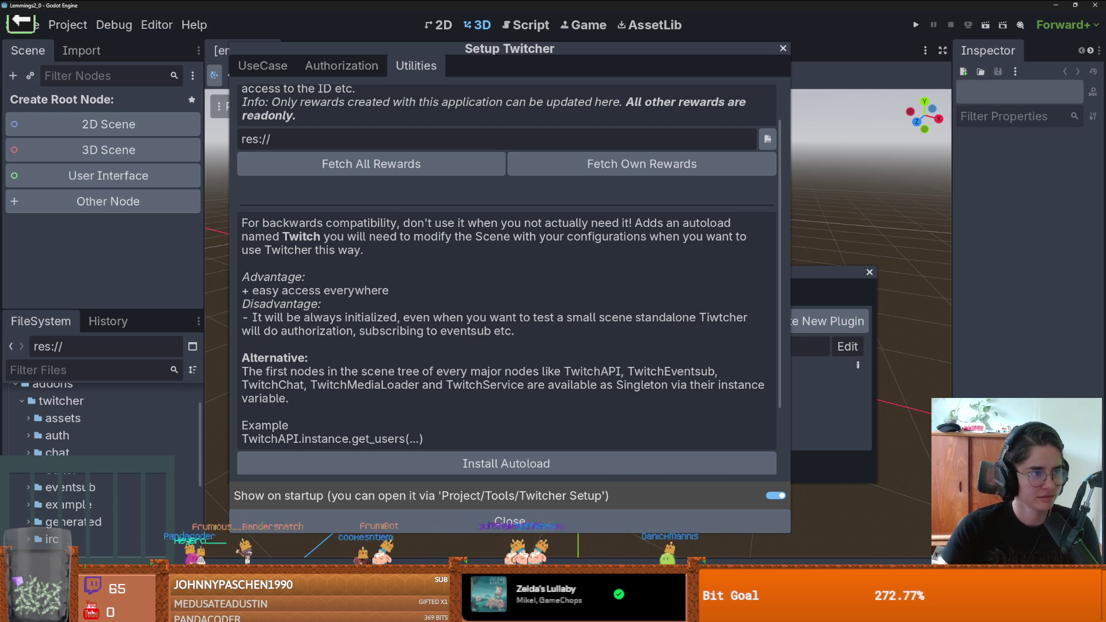
scroll(429, 324, "down", 2)
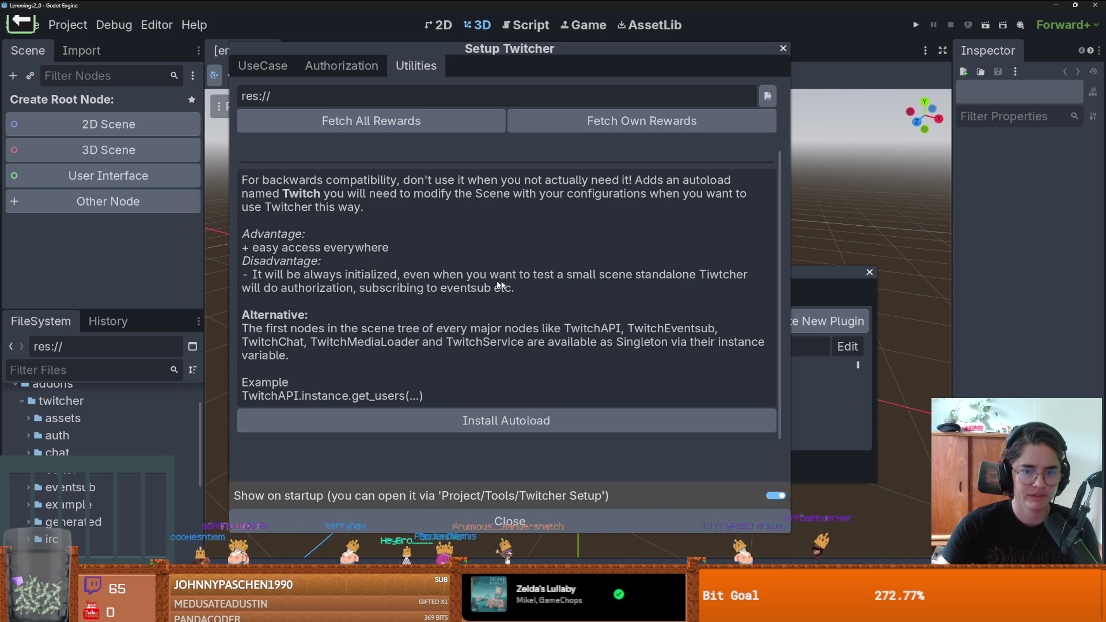
scroll(329, 318, "up", 3)
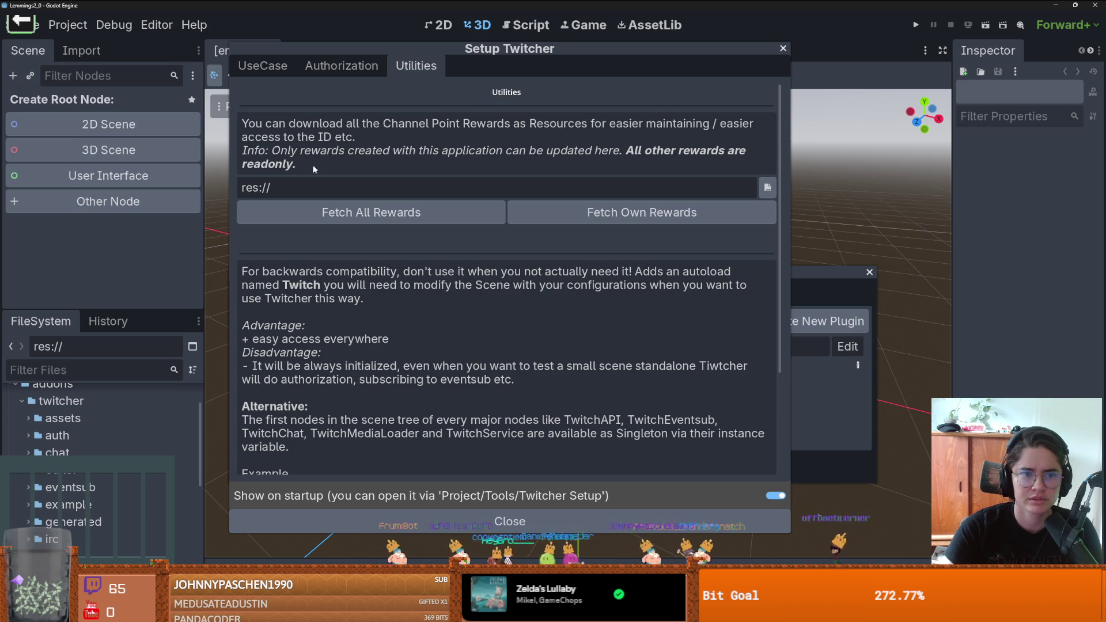
Step: Review the channel point reward and legacy autoload utilities, then close Setup Twitcher
scroll(442, 313, "down", 3)
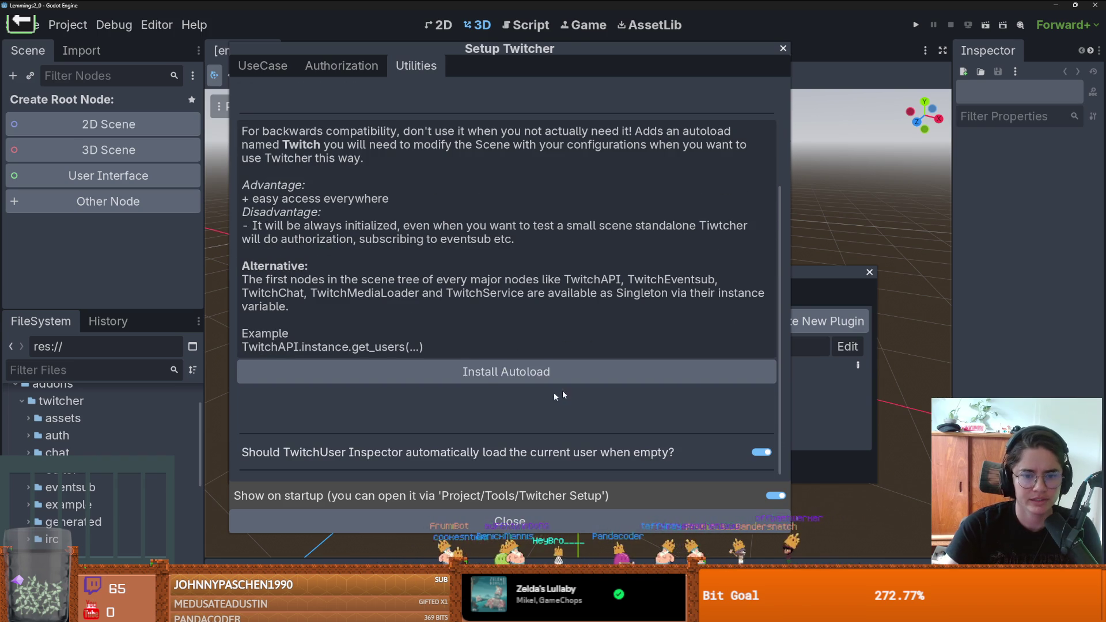
scroll(394, 350, "up", 3)
scroll(442, 220, "down", 2)
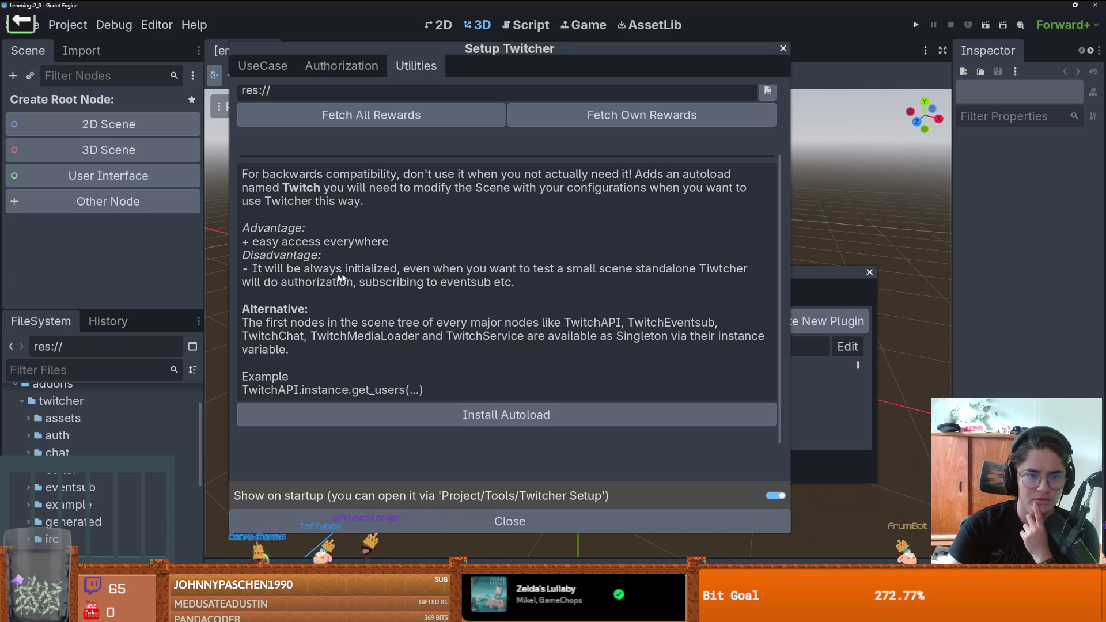
scroll(315, 322, "down", 1)
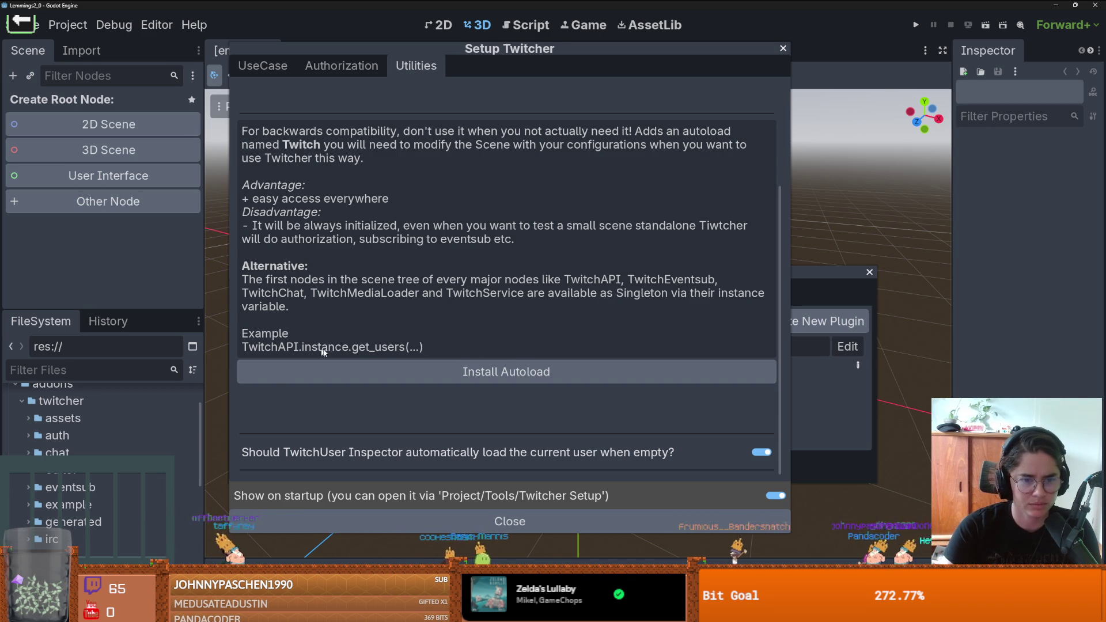
scroll(345, 345, "up", 1)
scroll(390, 348, "down", 1)
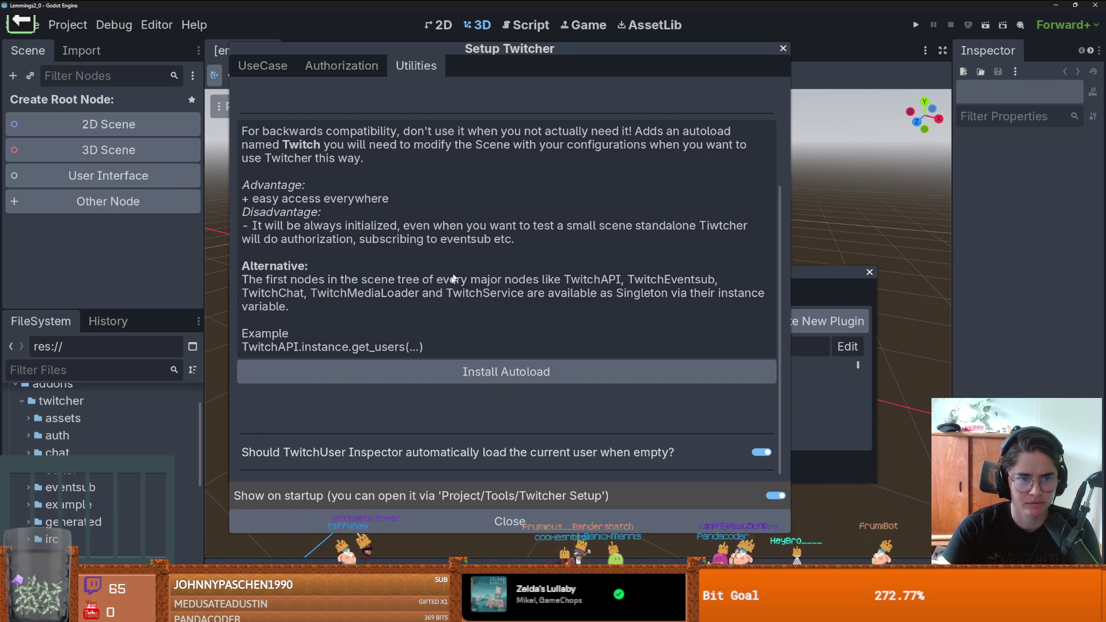
scroll(450, 278, "up", 1)
scroll(448, 281, "up", 1)
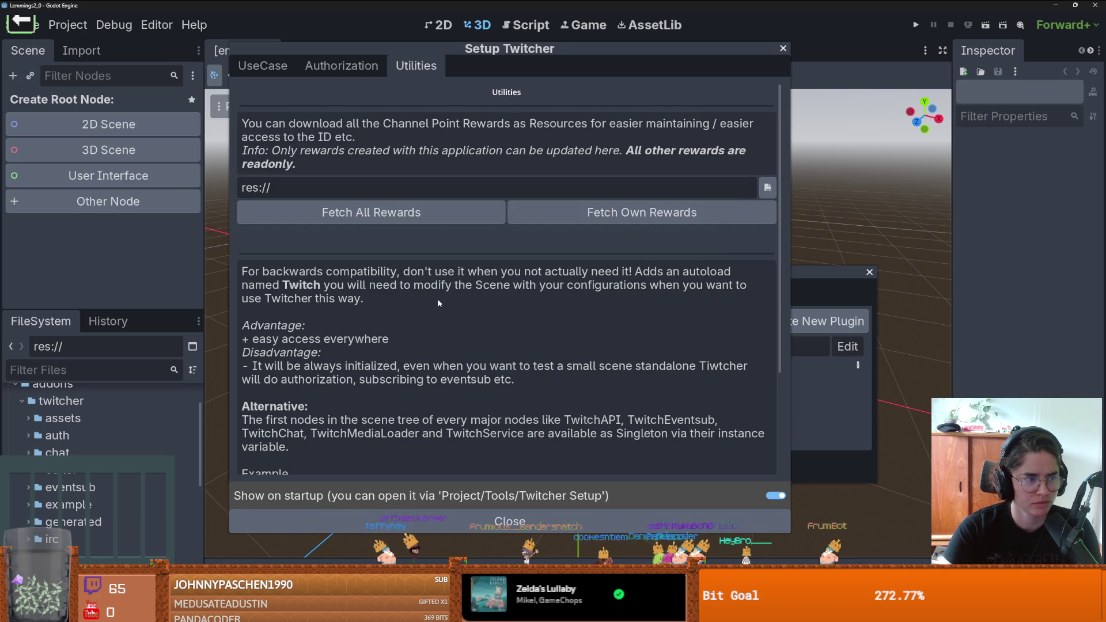
scroll(438, 305, "down", 2)
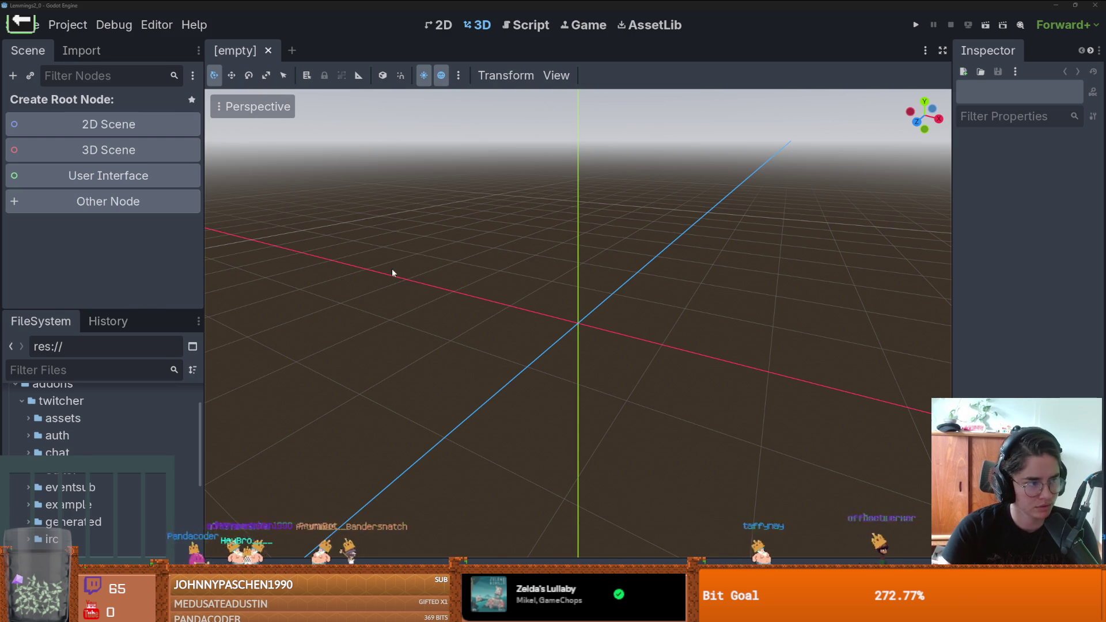
Step: Shrink the FileSystem dock to enlarge the Scene tree, then switch to the Twitcher docs
left_click_drag(125, 310, 126, 344)
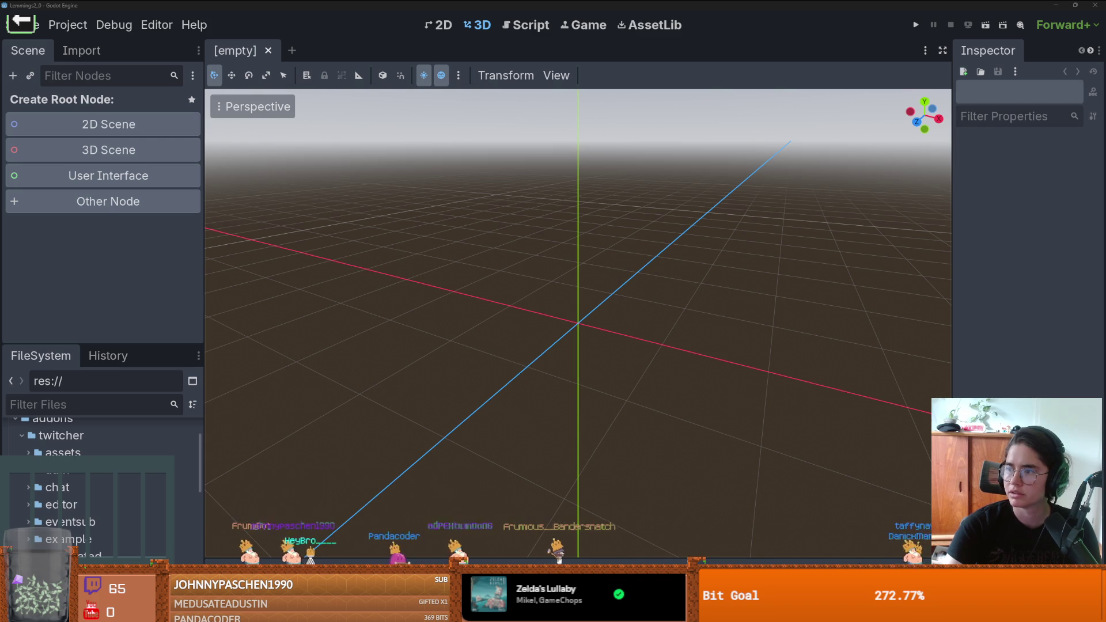
key("alt+Tab")
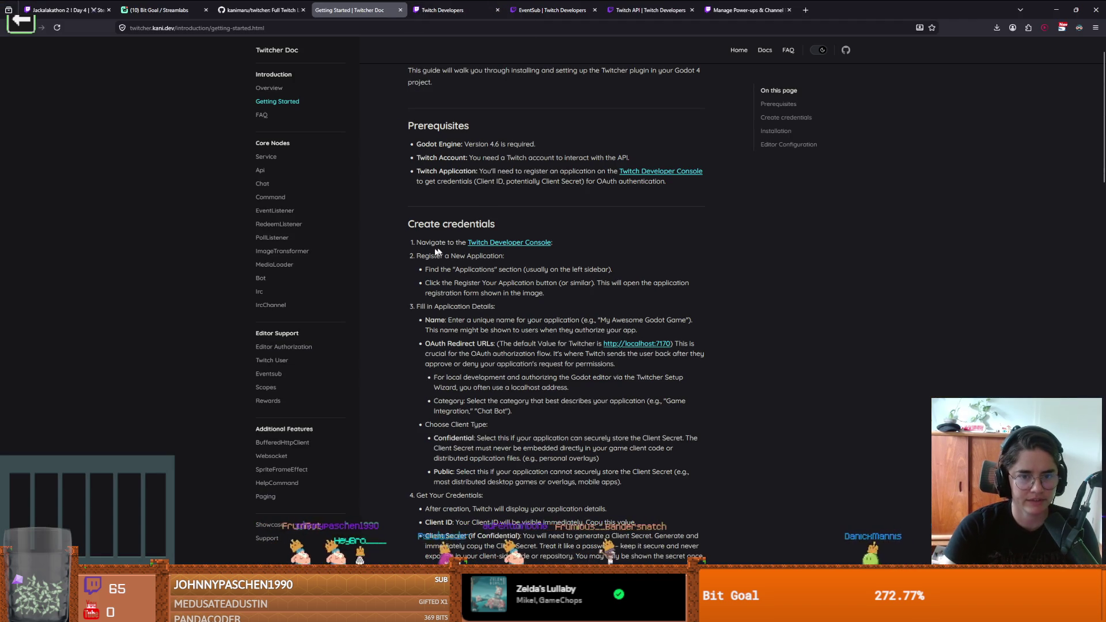
scroll(475, 273, "down", 1)
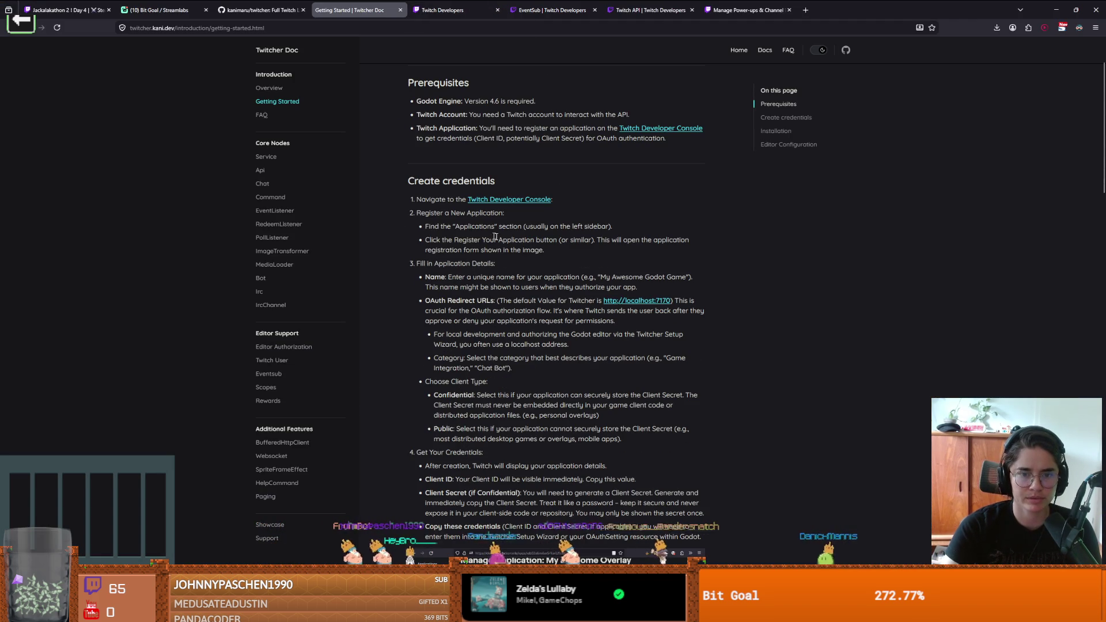
scroll(491, 263, "down", 1)
scroll(486, 230, "down", 1)
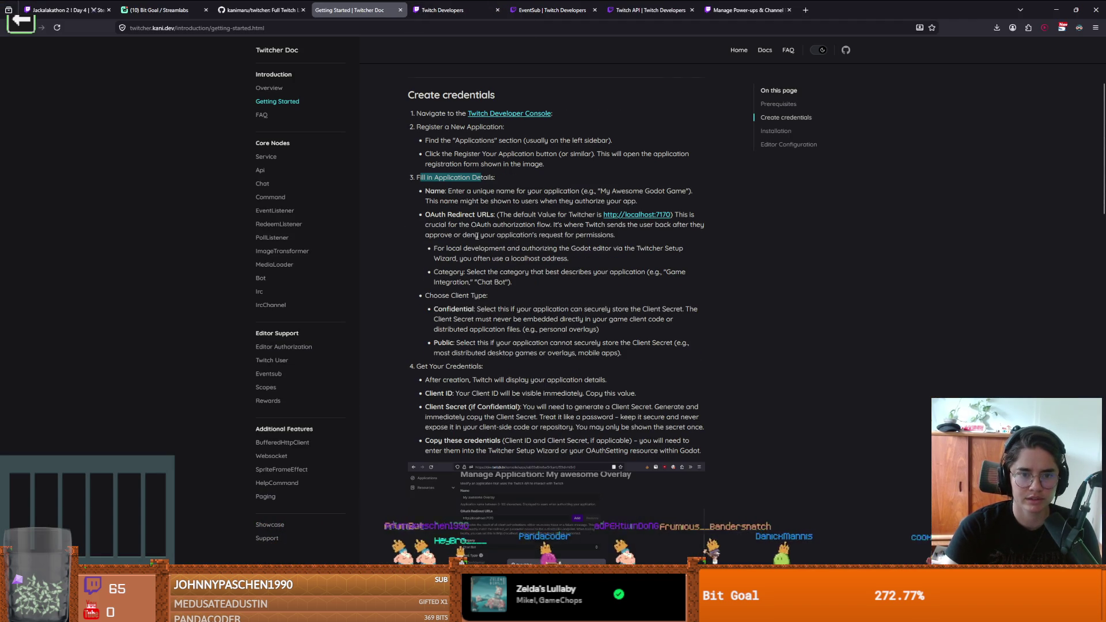
left_click_drag(447, 190, 521, 202)
left_click(594, 198)
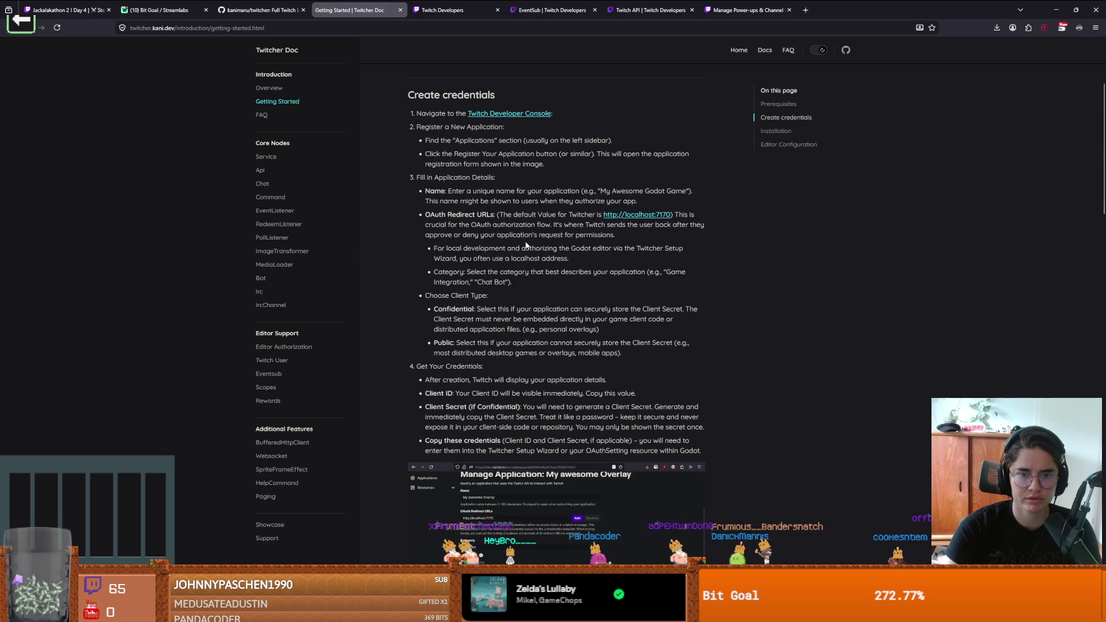
scroll(445, 174, "down", 1)
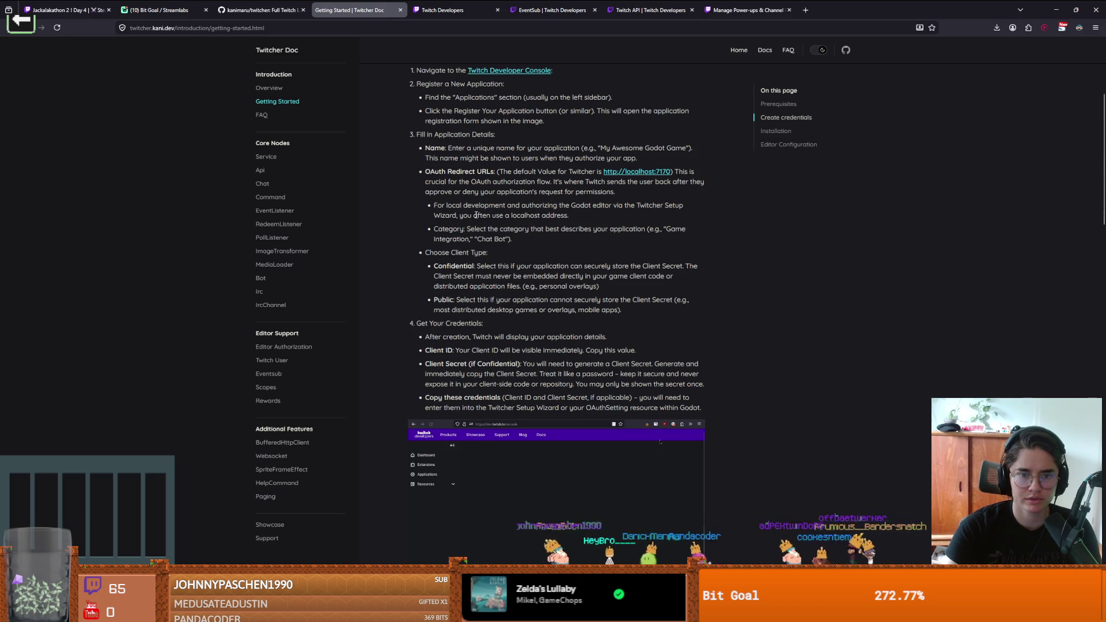
scroll(462, 202, "down", 1)
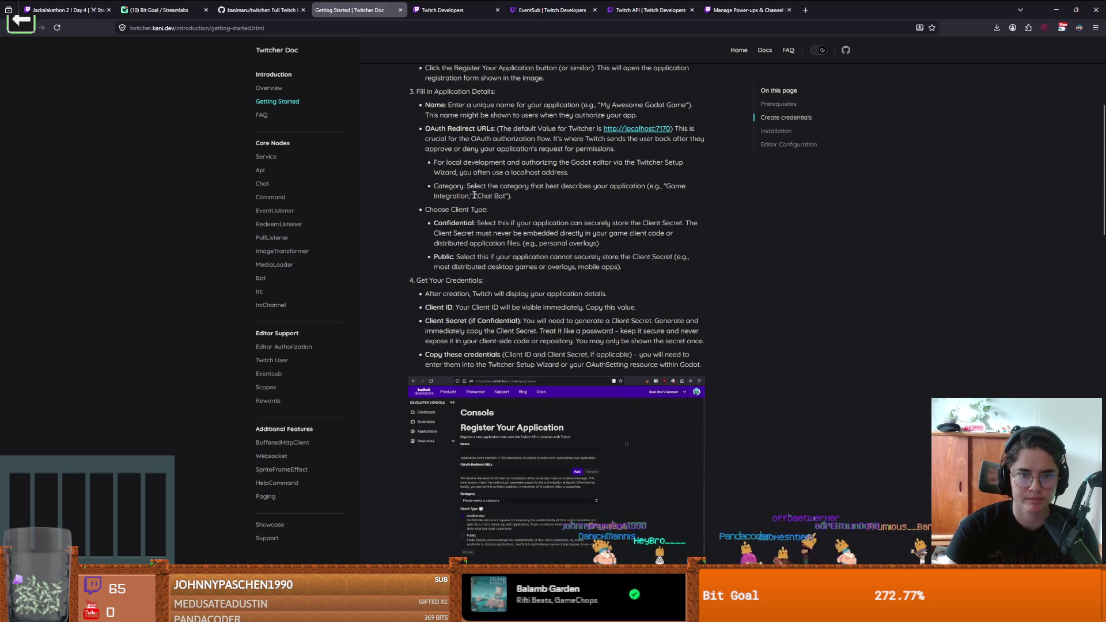
key("alt+Tab")
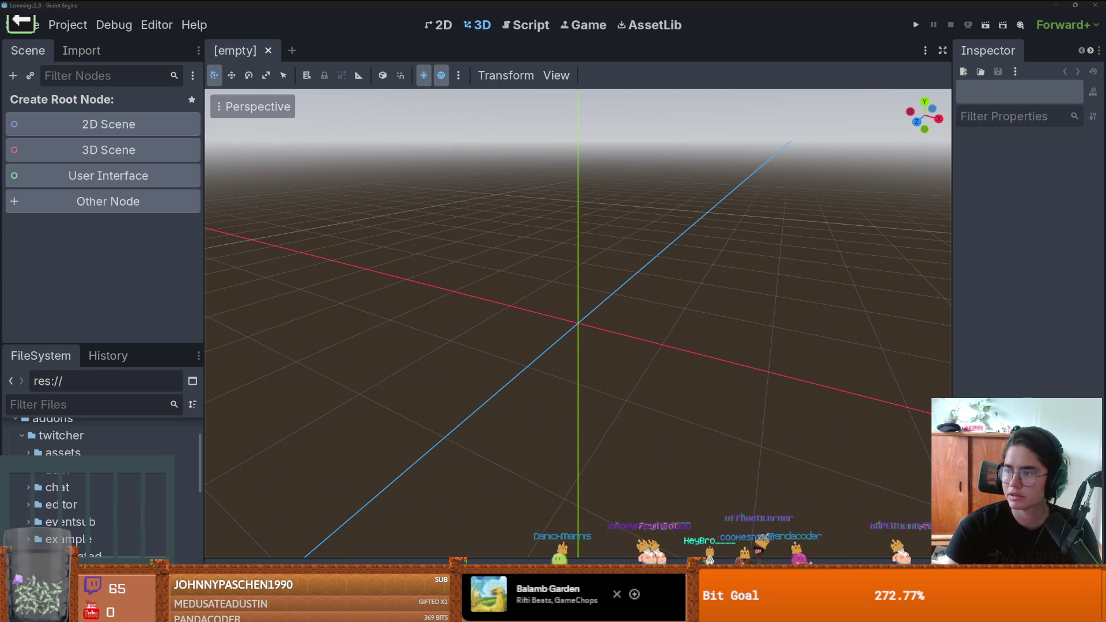
Step: Switch from the Godot editor to the Twitcher Getting Started page in the browser
key("alt+Tab")
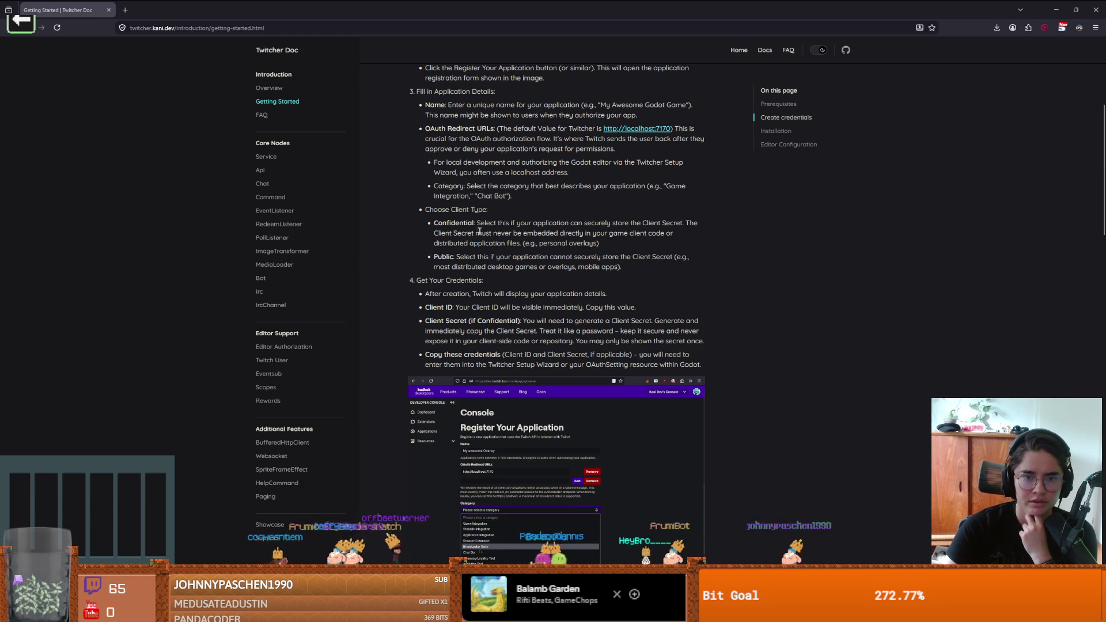
Step: Read down the Getting Started page through the Installation section
scroll(475, 289, "down", 3)
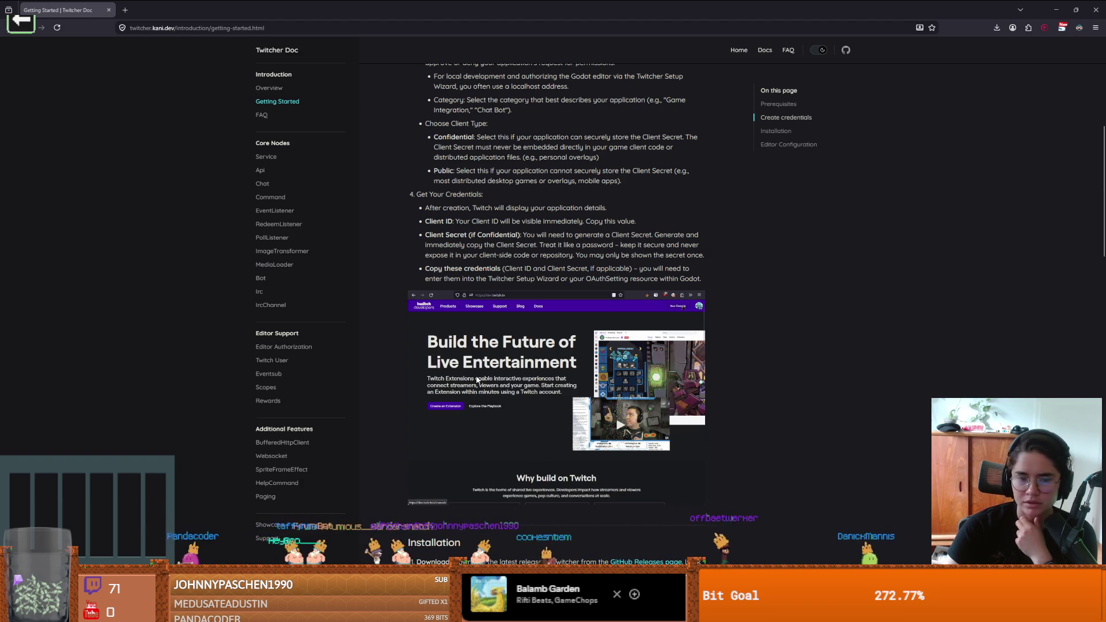
scroll(680, 398, "down", 2)
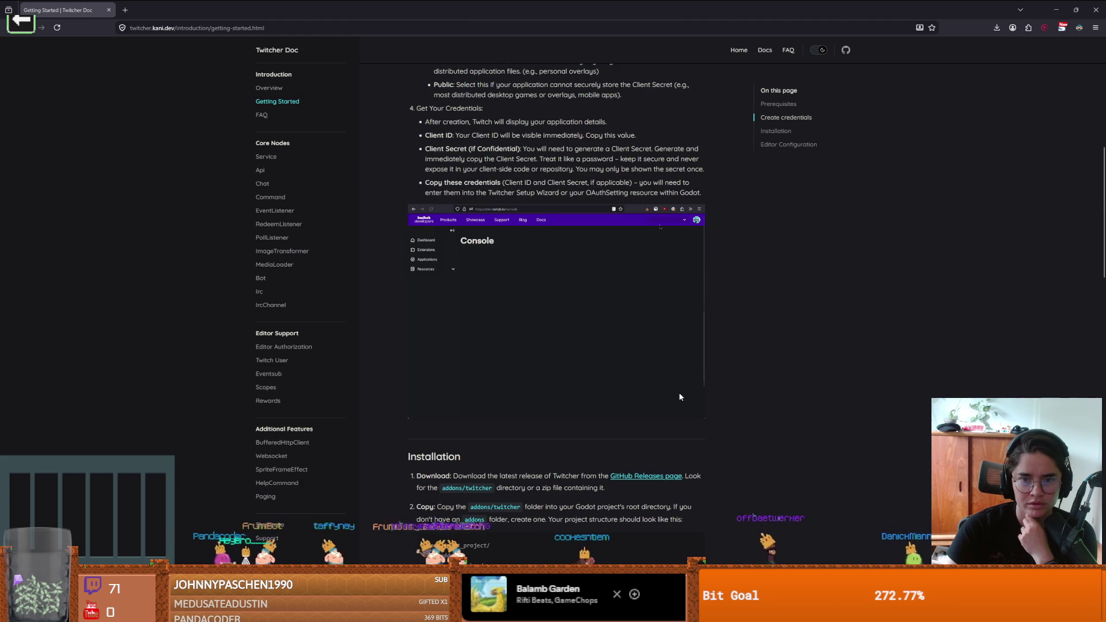
scroll(680, 397, "down", 4)
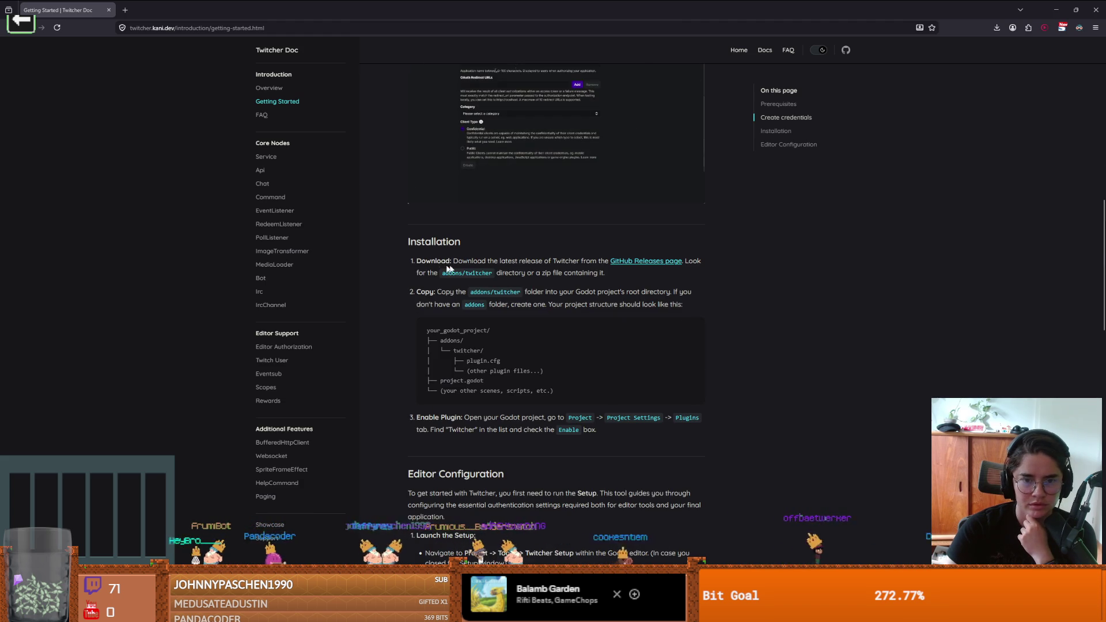
scroll(520, 293, "down", 1)
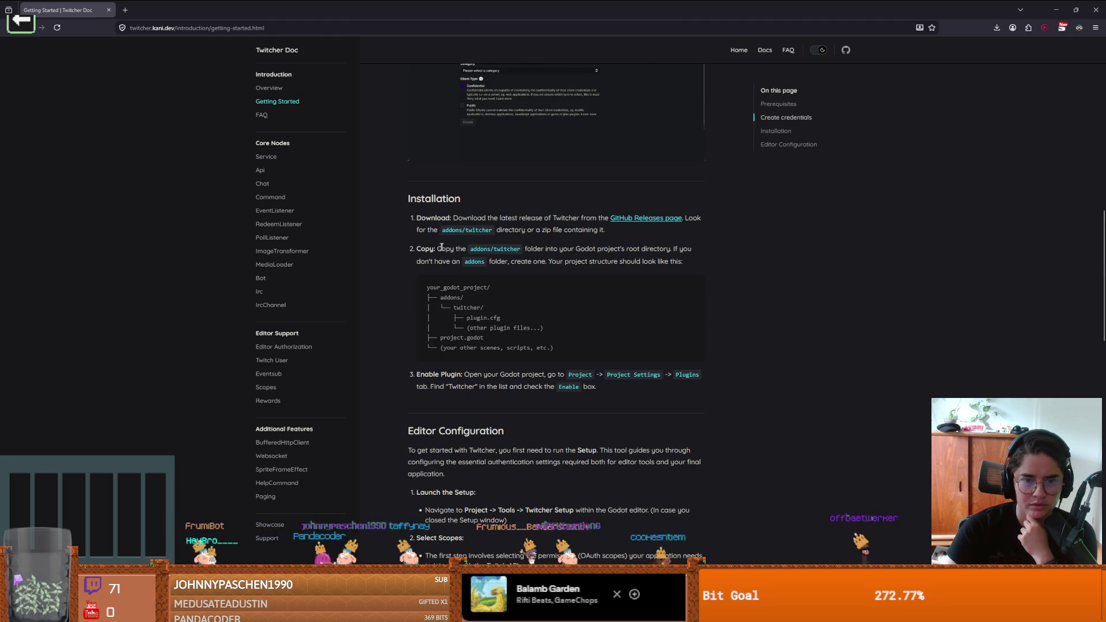
scroll(433, 253, "down", 4)
scroll(432, 252, "down", 5)
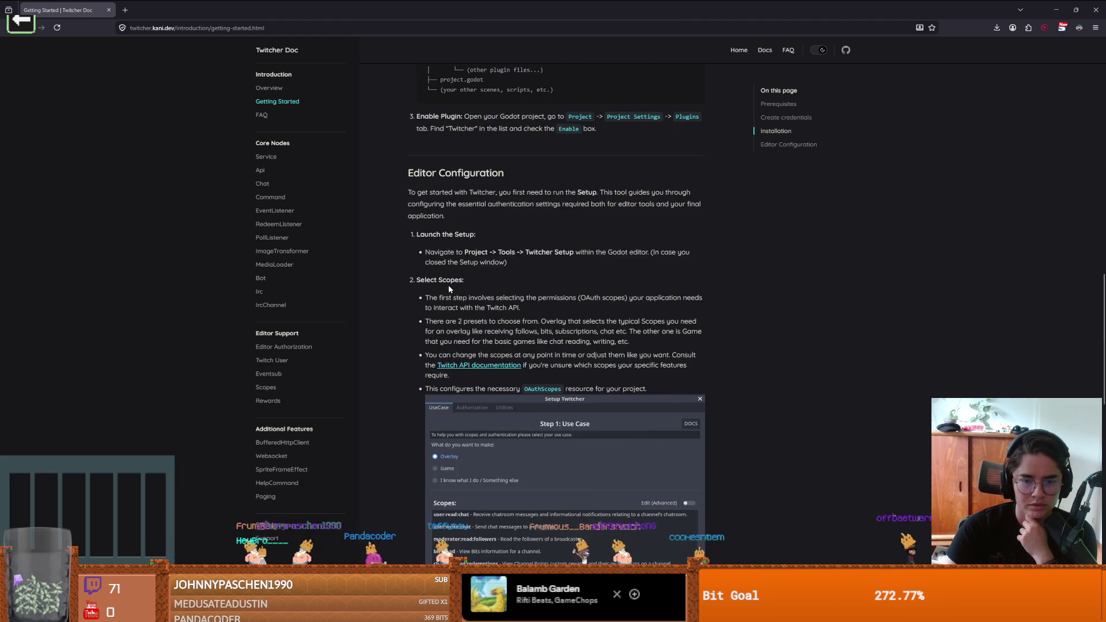
scroll(499, 334, "down", 2)
scroll(502, 334, "up", 2)
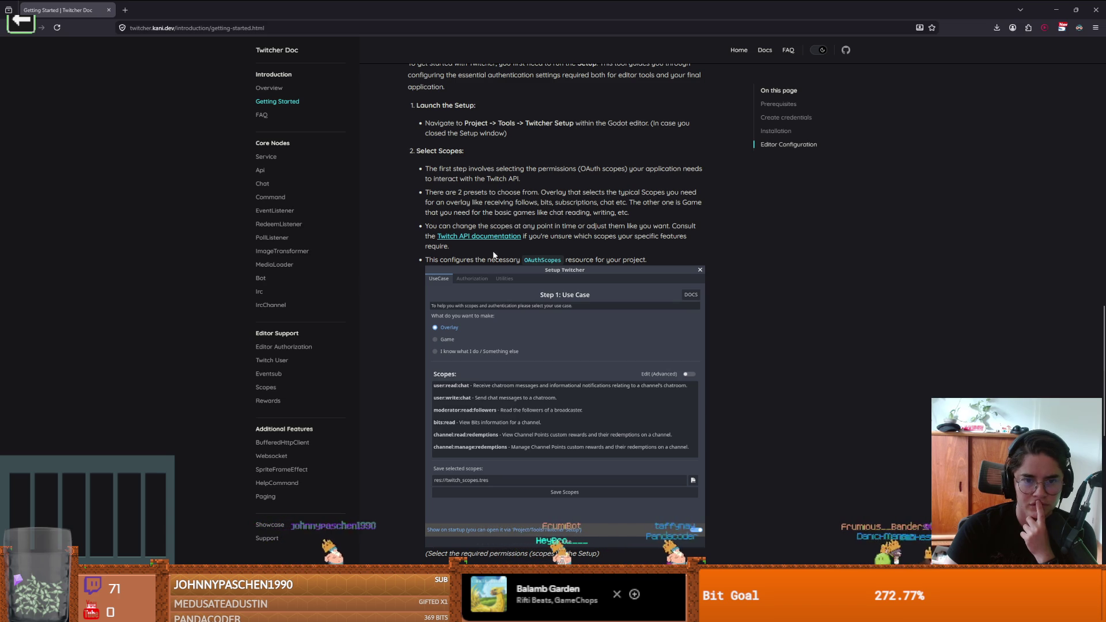
scroll(524, 295, "down", 1)
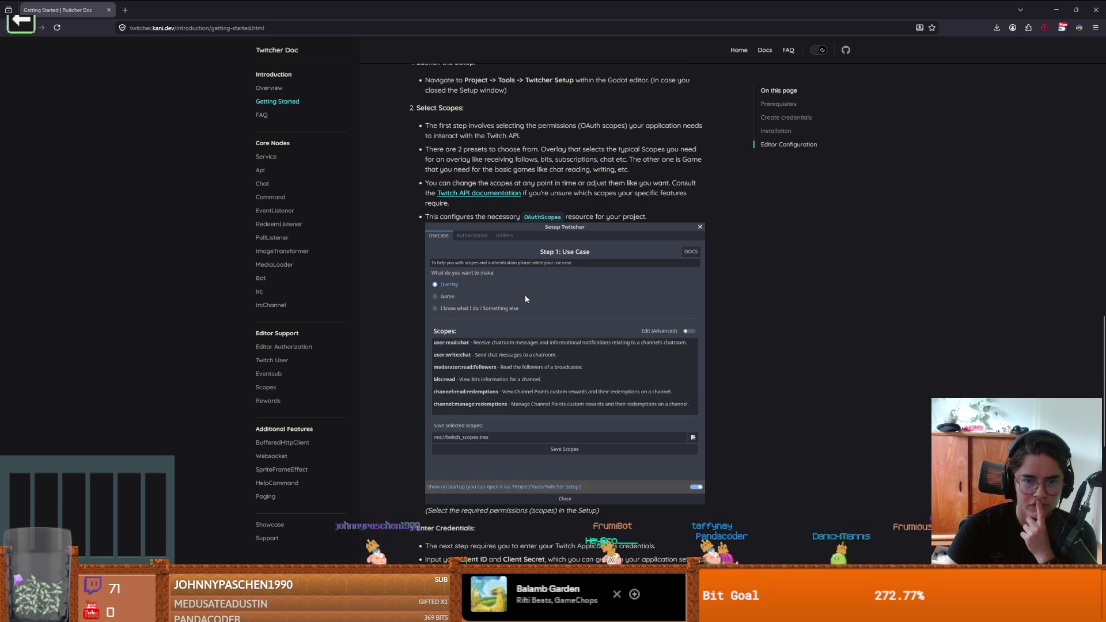
scroll(519, 281, "down", 4)
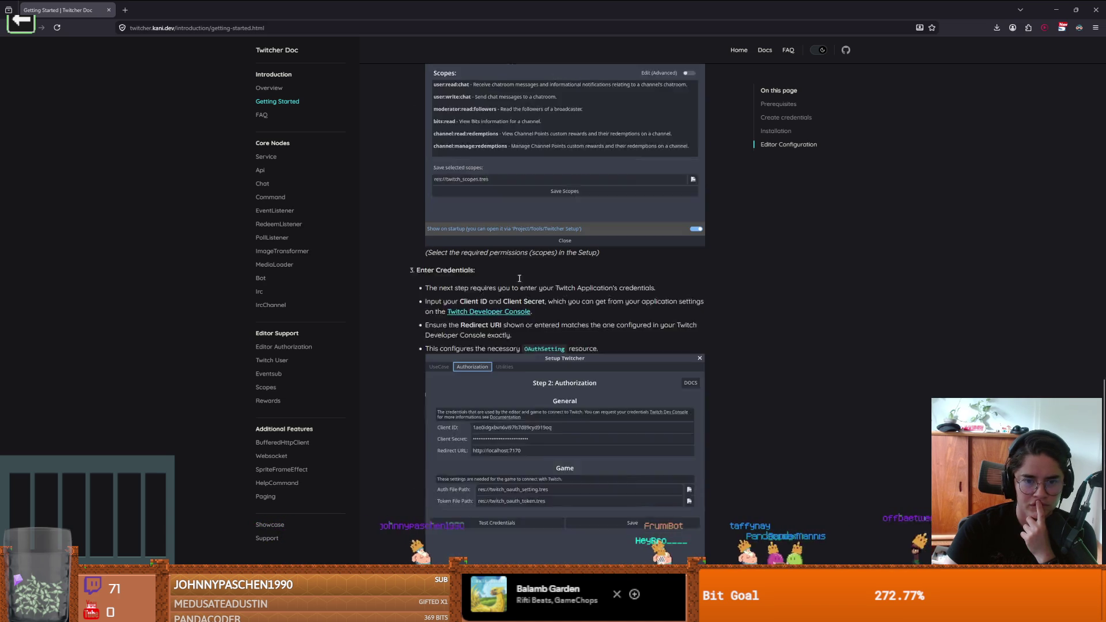
scroll(519, 281, "down", 1)
Step: Continue through Editor Configuration to the Completion note, then return to Godot
left_click_drag(438, 244, 618, 246)
scroll(520, 271, "down", 1)
scroll(507, 259, "down", 1)
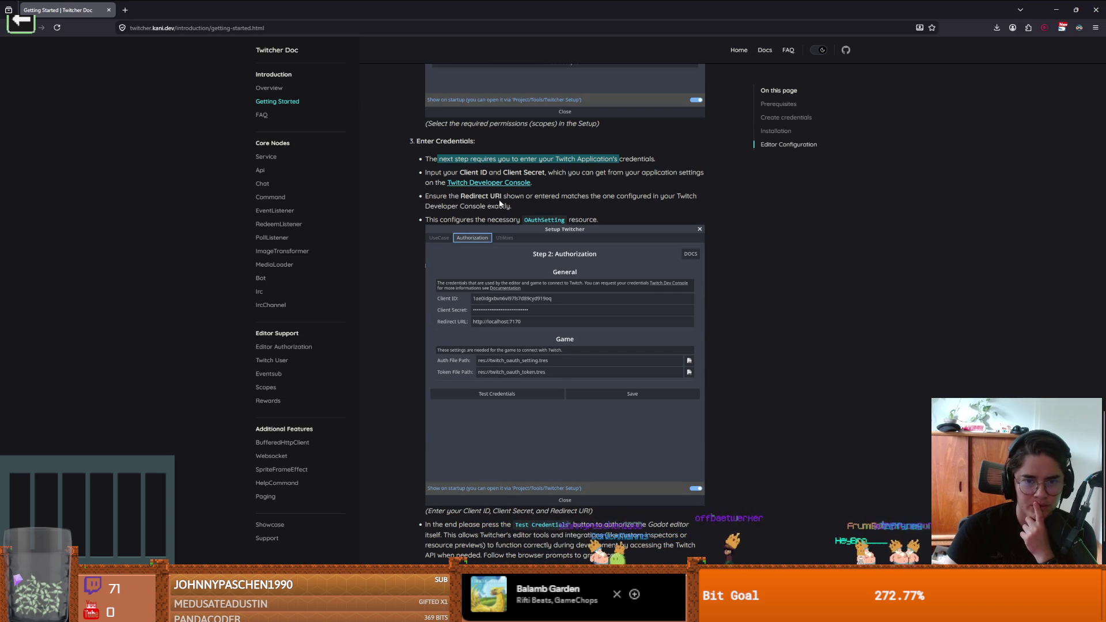
left_click_drag(426, 220, 563, 220)
scroll(537, 242, "down", 3)
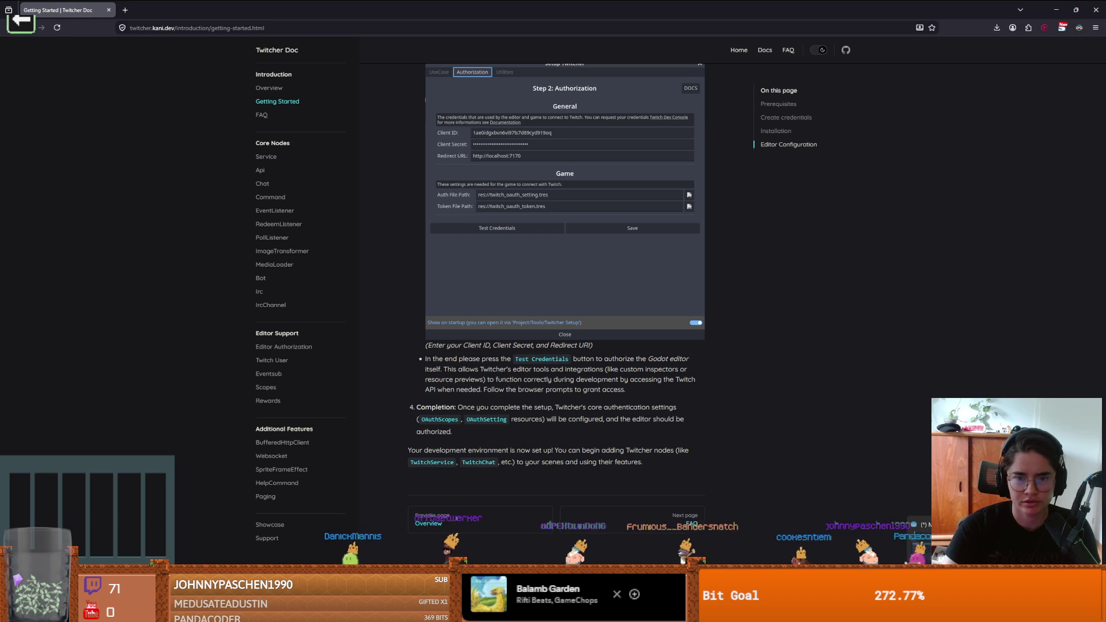
key("alt+Tab")
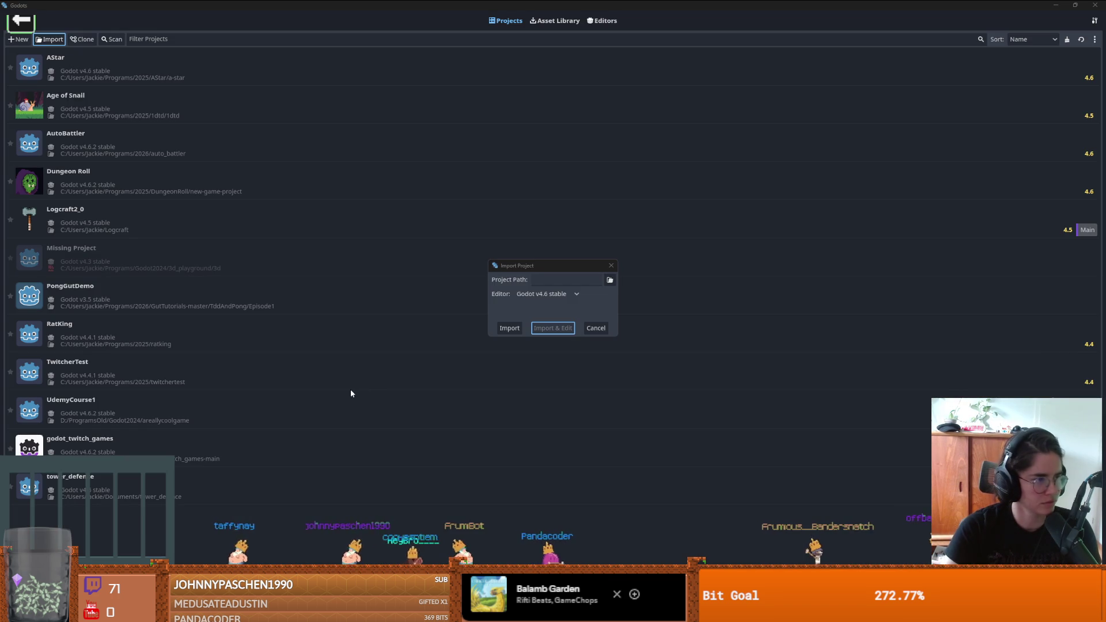
Step: Import the lemmings-2-0 project from Programs/2026/Lemmings2_0 via its project.godot and open it for editing
left_click(609, 280)
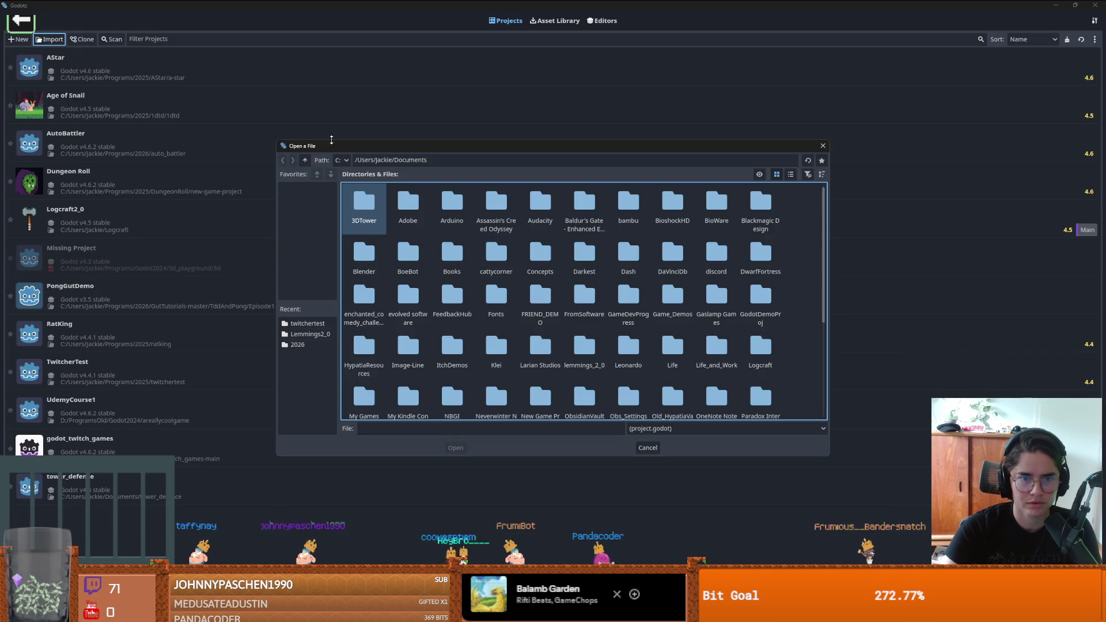
left_click(305, 160)
scroll(628, 317, "down", 1)
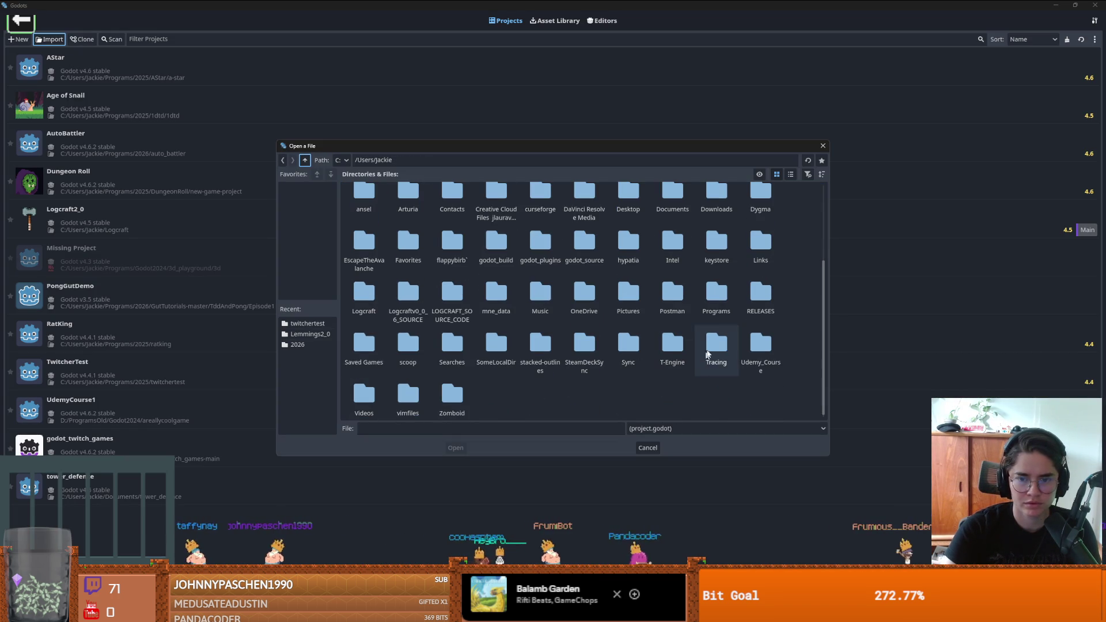
double_click(706, 291)
double_click(407, 205)
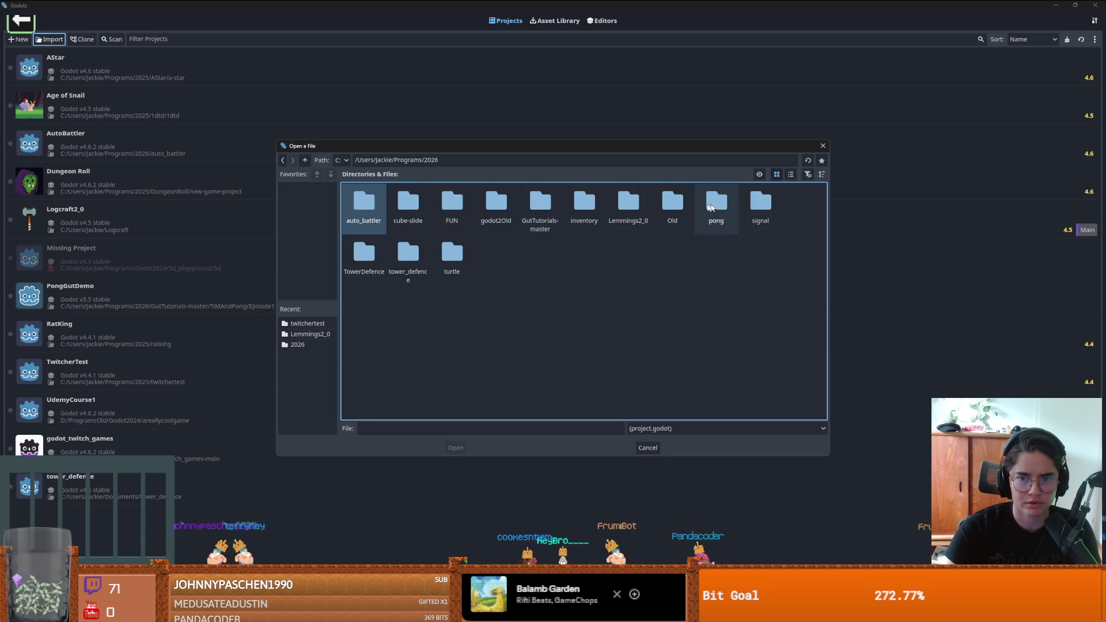
double_click(628, 204)
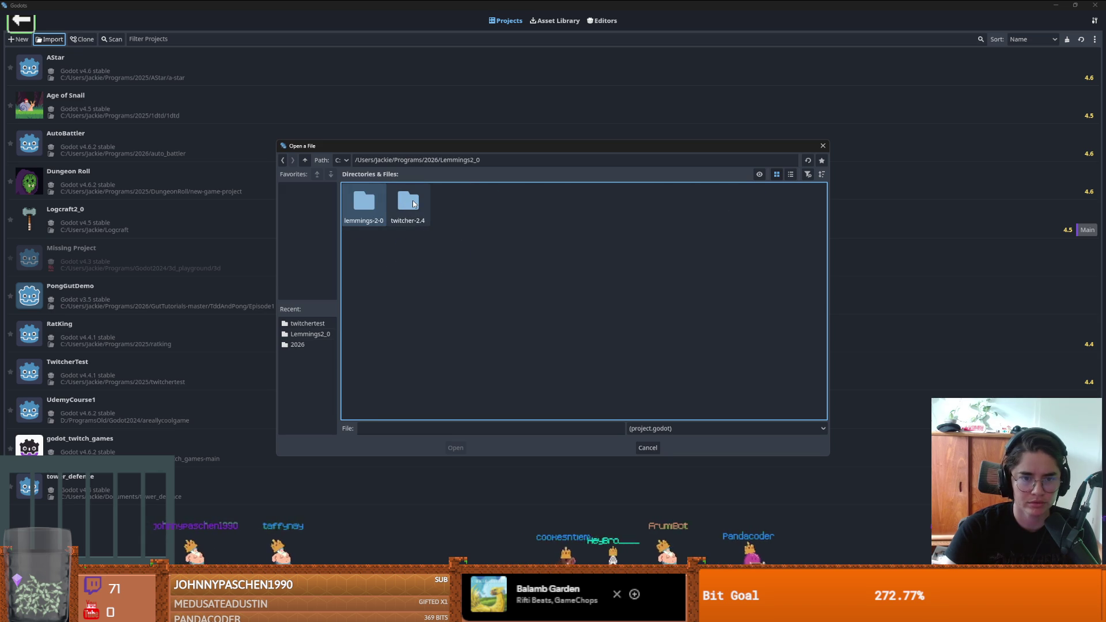
double_click(361, 204)
left_click(455, 210)
left_click(455, 448)
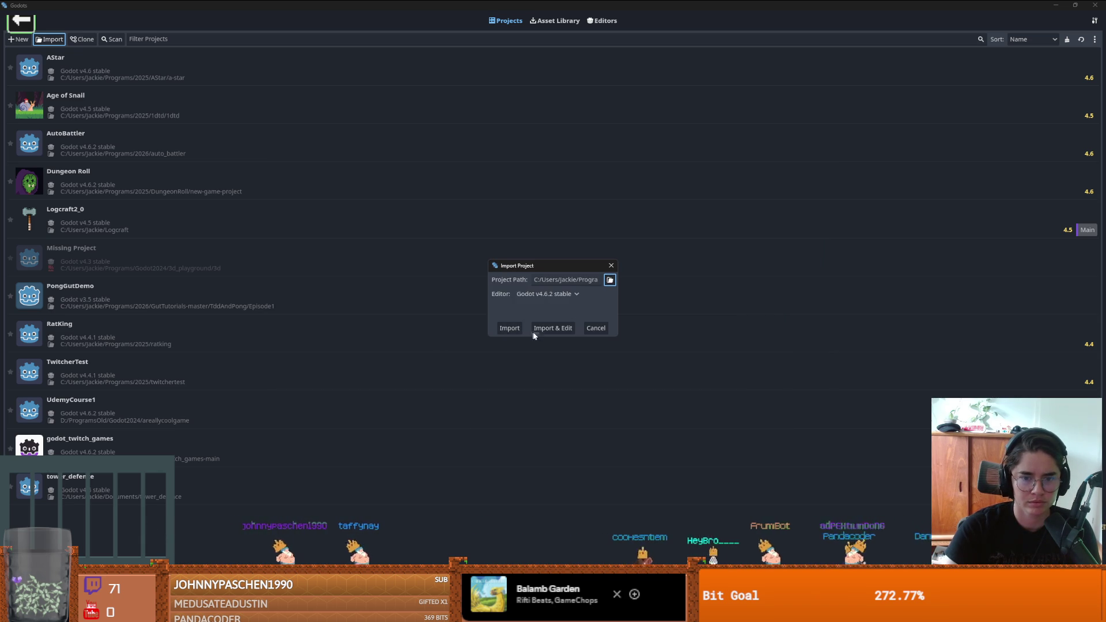
left_click(550, 328)
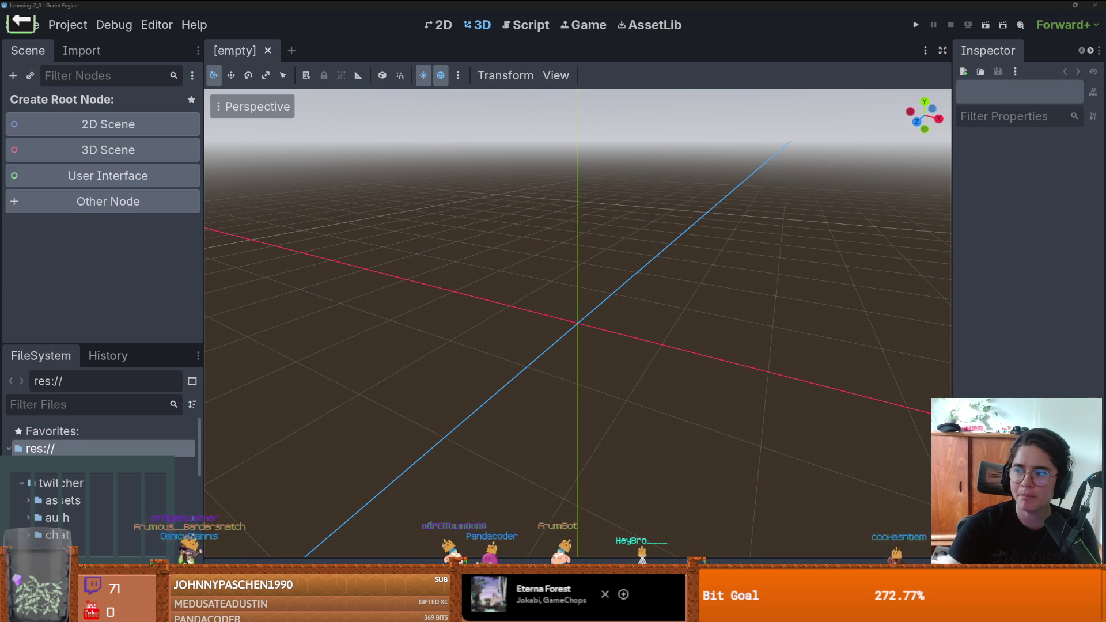
Step: Switch from the Godot editor to the Twitcher Getting Started page in the browser
key("alt+Tab")
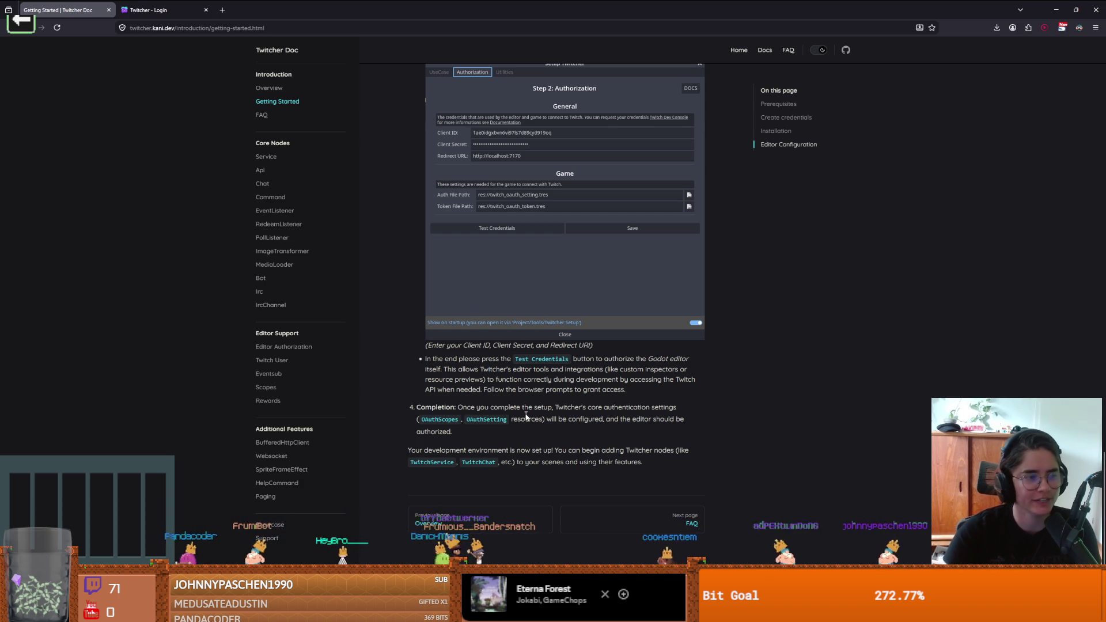
scroll(541, 394, "up", 2)
scroll(541, 395, "down", 2)
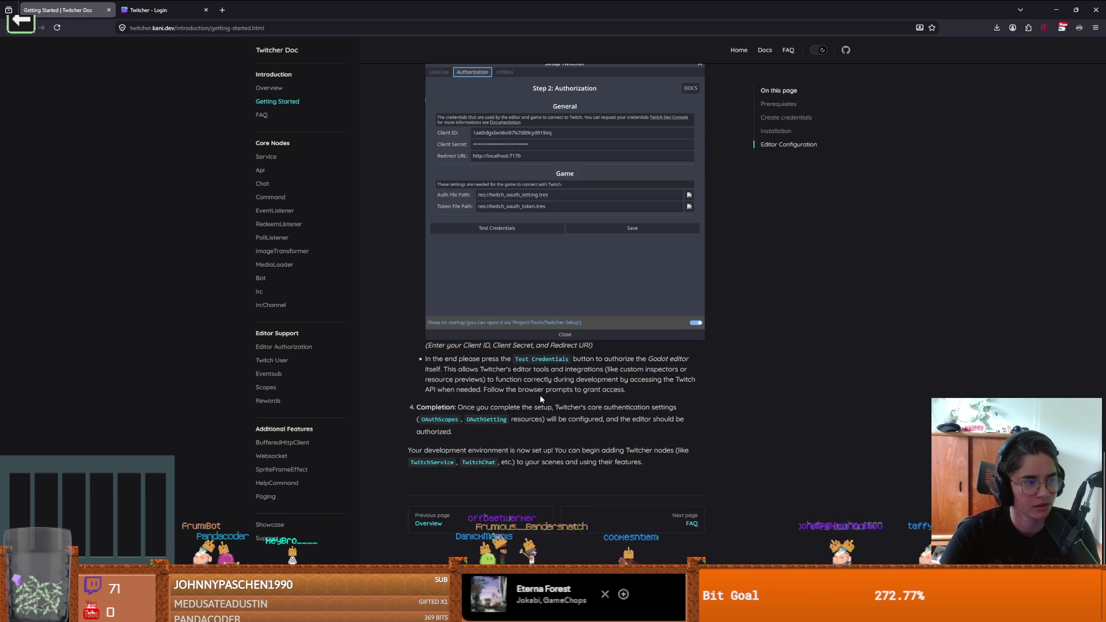
scroll(544, 391, "up", 2)
scroll(526, 387, "down", 2)
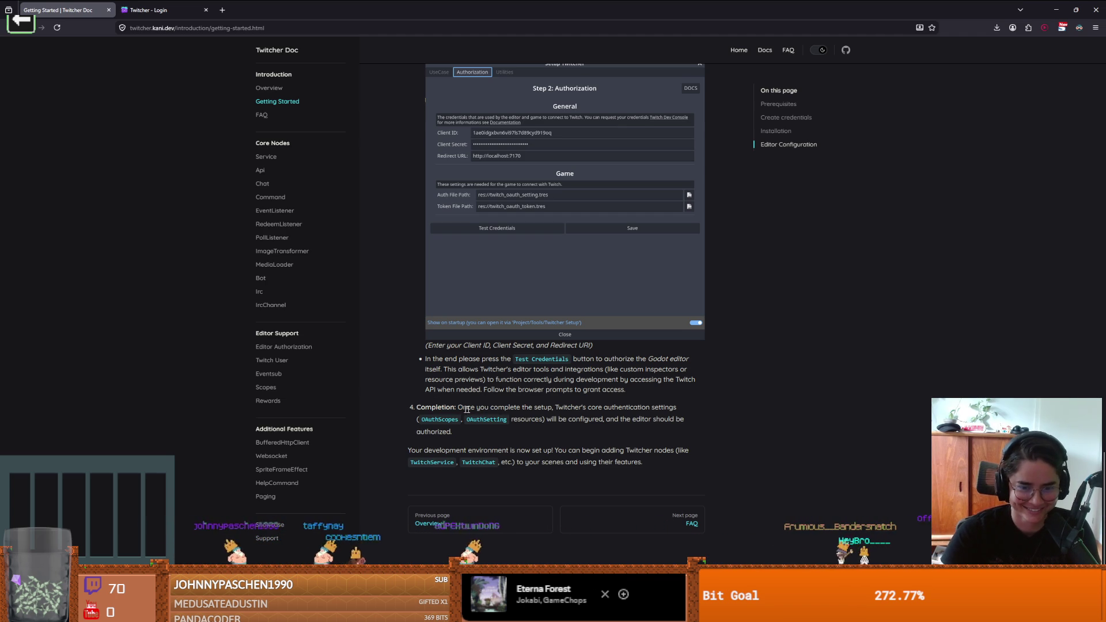
left_click_drag(465, 409, 556, 411)
left_click(550, 413)
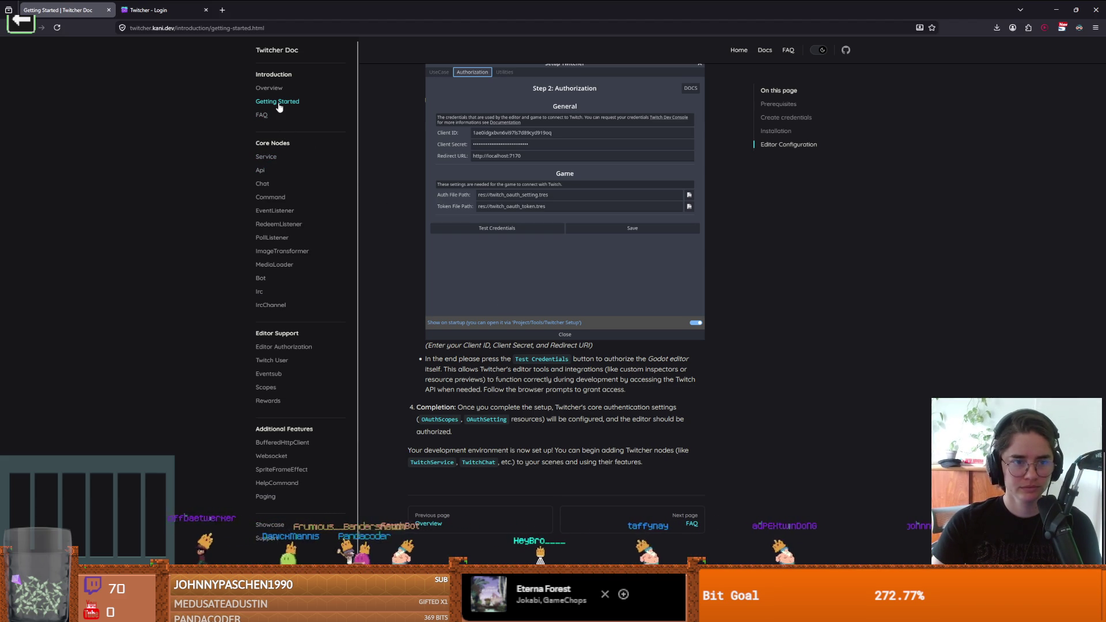
left_click(263, 116)
Step: Open the Using TwitchService docs page and scroll through its prerequisites
left_click(265, 158)
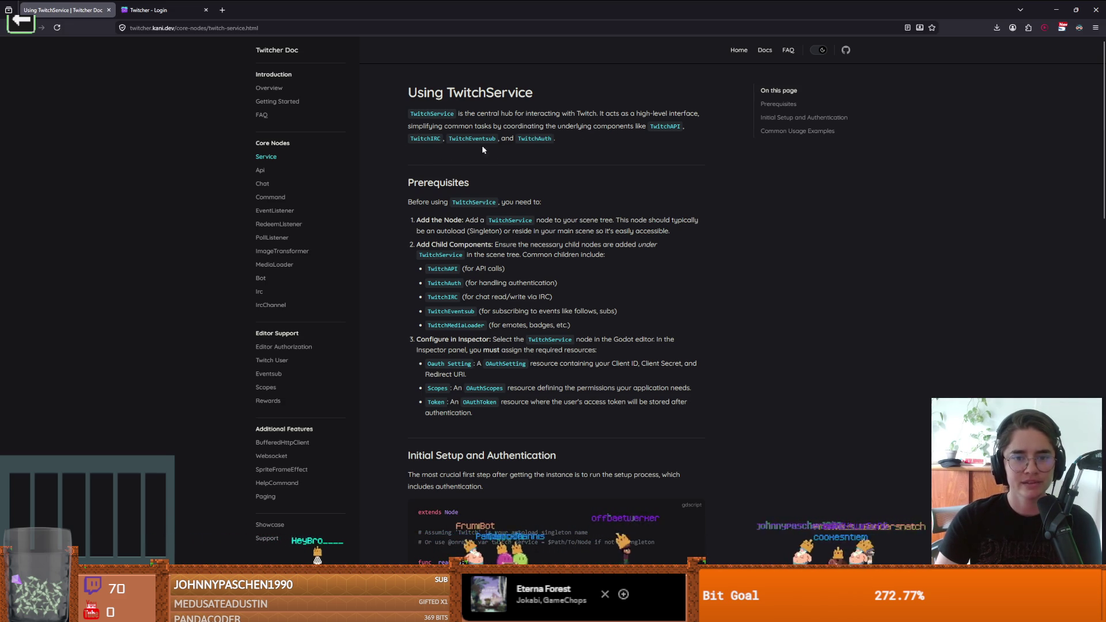
scroll(464, 224, "down", 3)
scroll(464, 224, "up", 1)
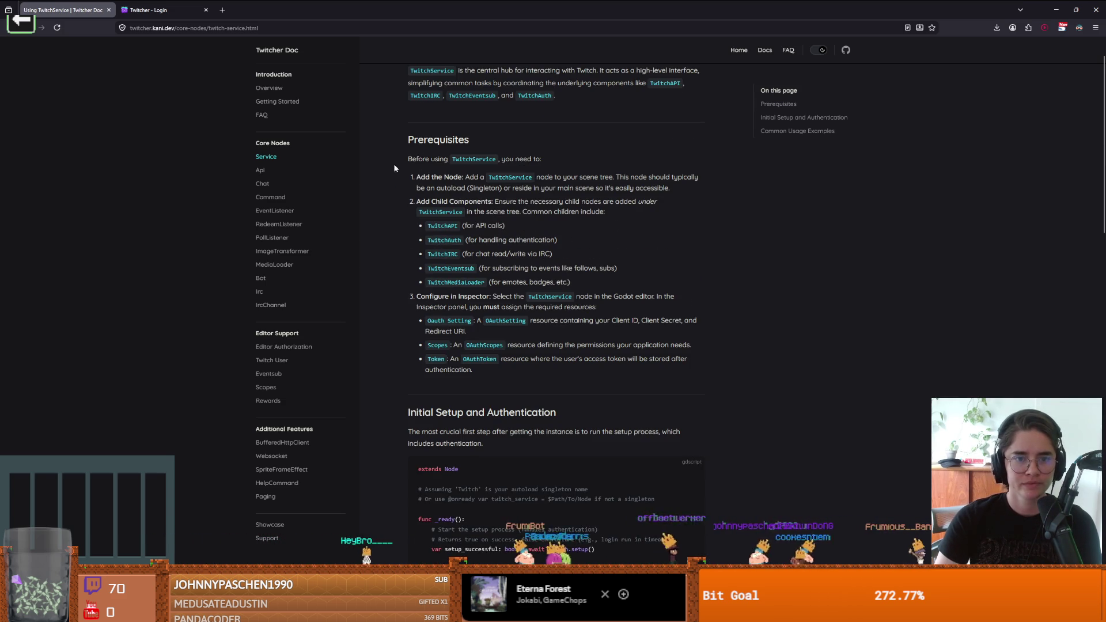
scroll(500, 178, "down", 2)
scroll(501, 178, "up", 2)
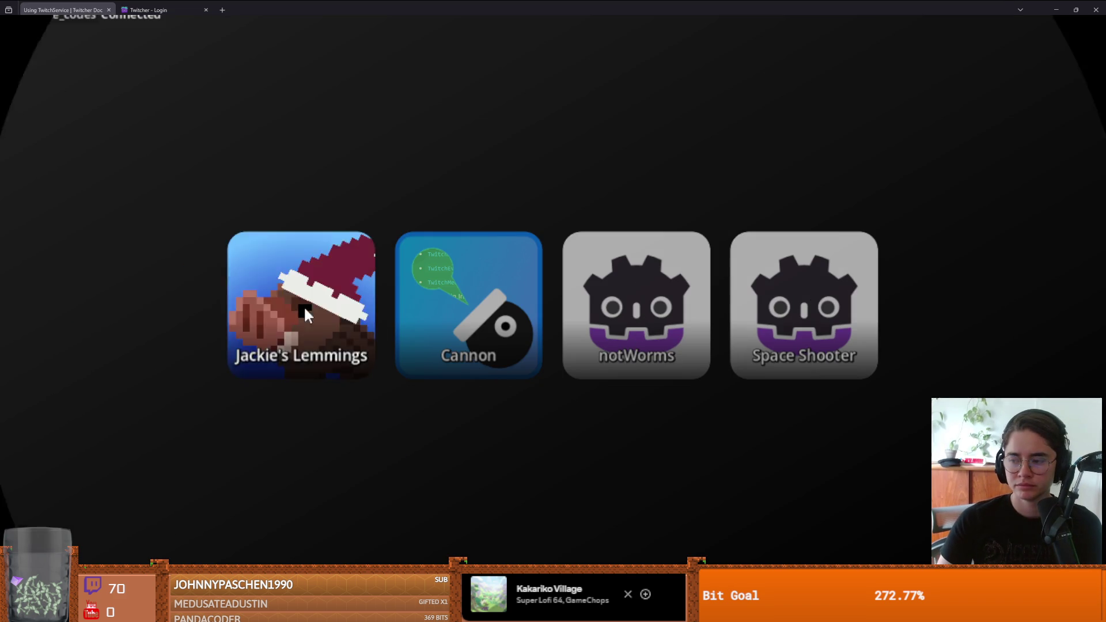
scroll(453, 253, "up", 1)
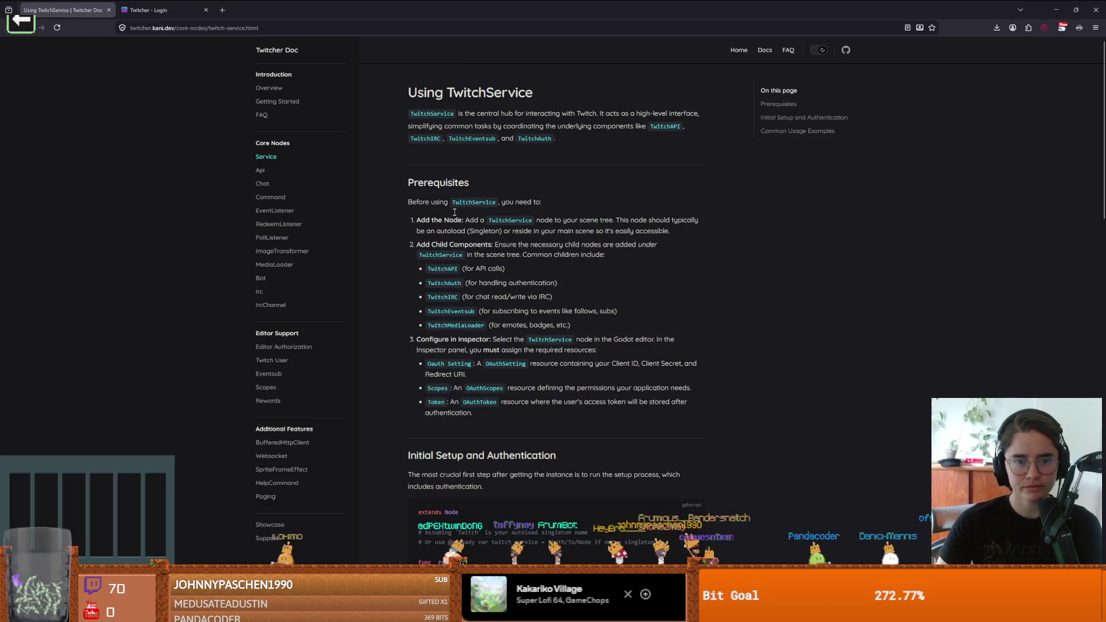
left_click_drag(410, 209, 440, 202)
double_click(466, 202)
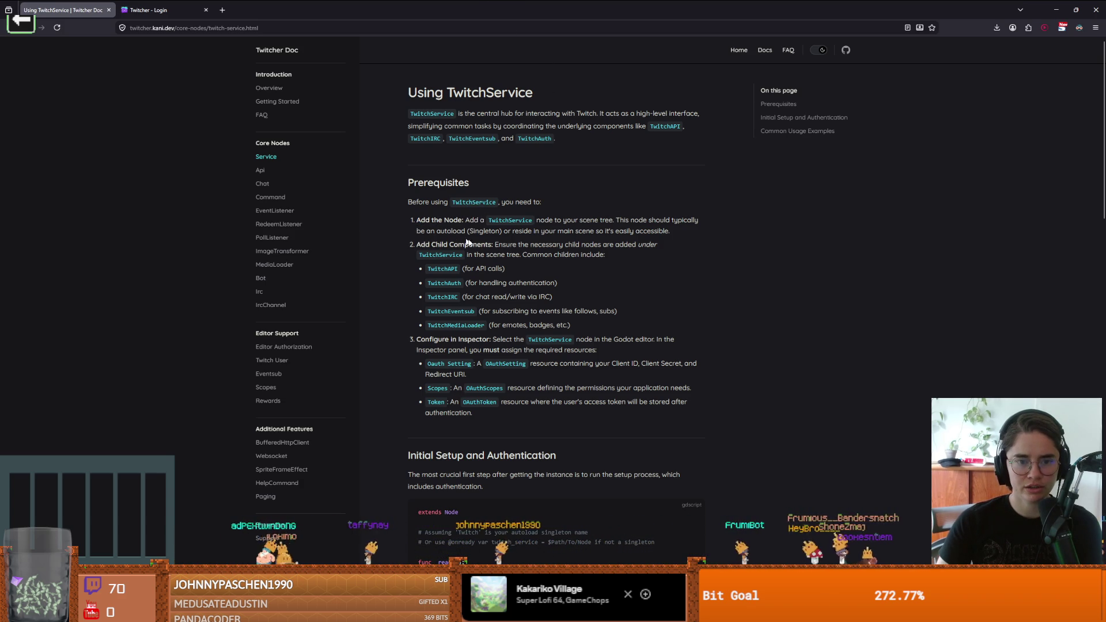
left_click_drag(507, 232, 661, 238)
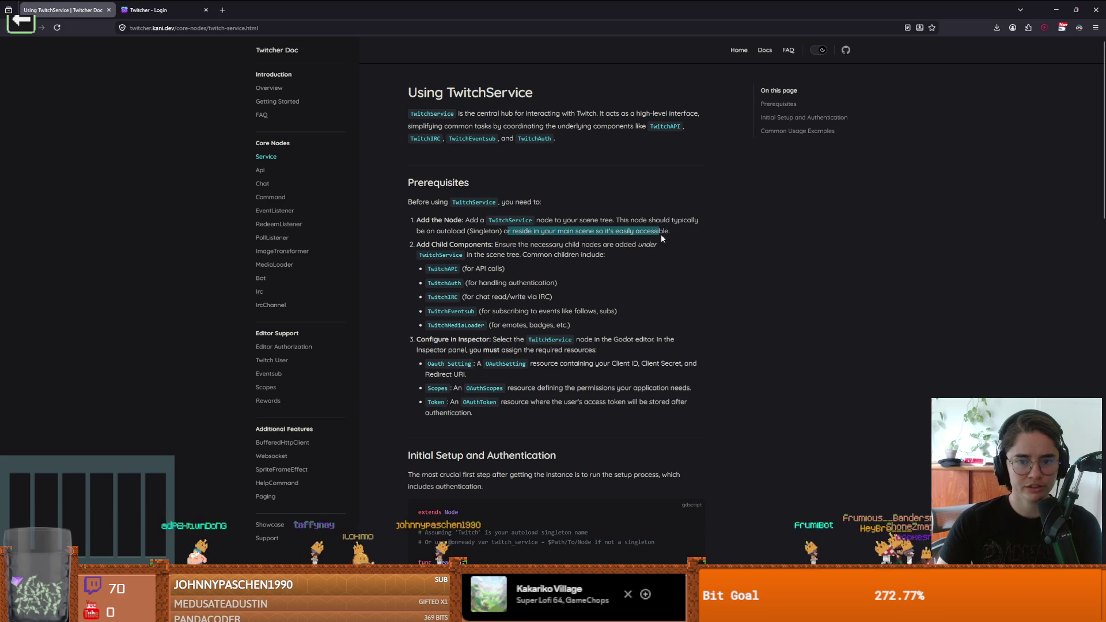
left_click(617, 241)
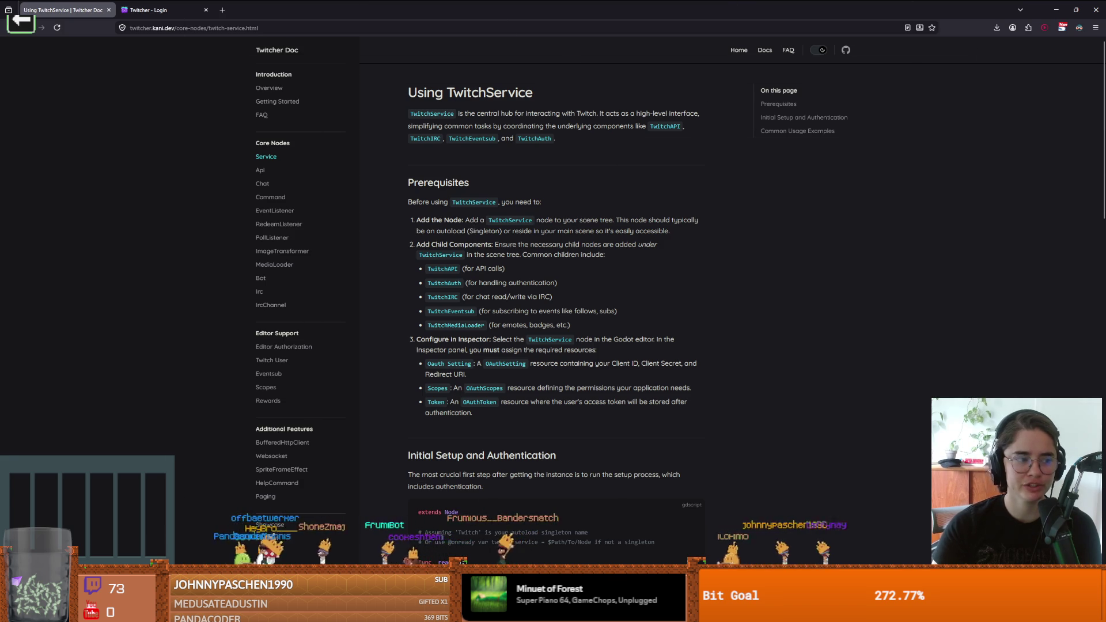
Step: In Godot, create a new scene with a plain Node as its root
key("alt+Tab")
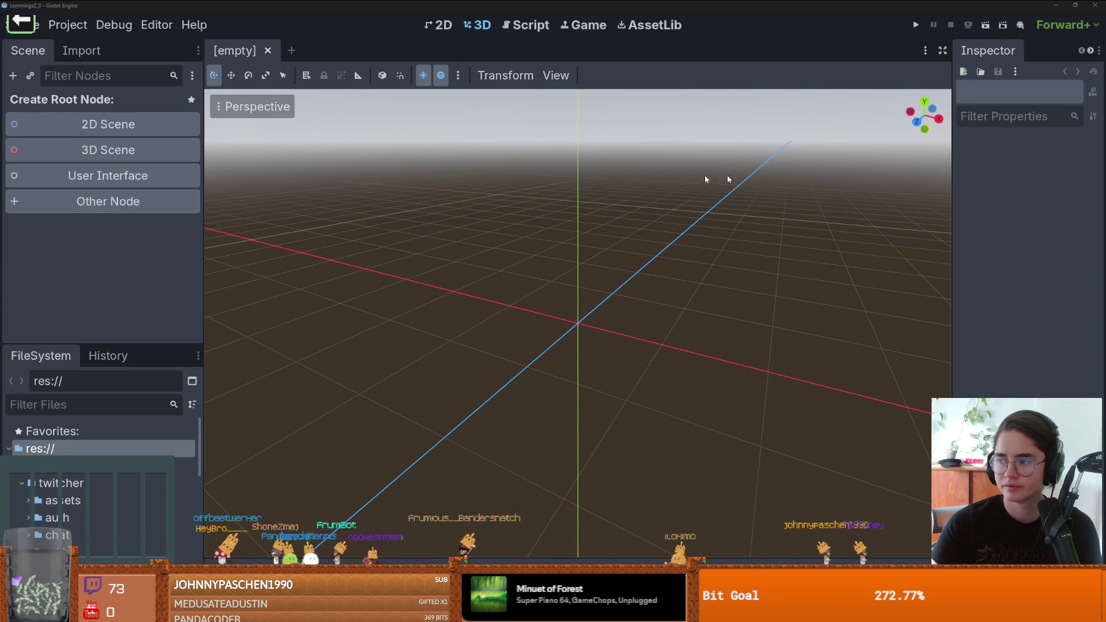
left_click(122, 203)
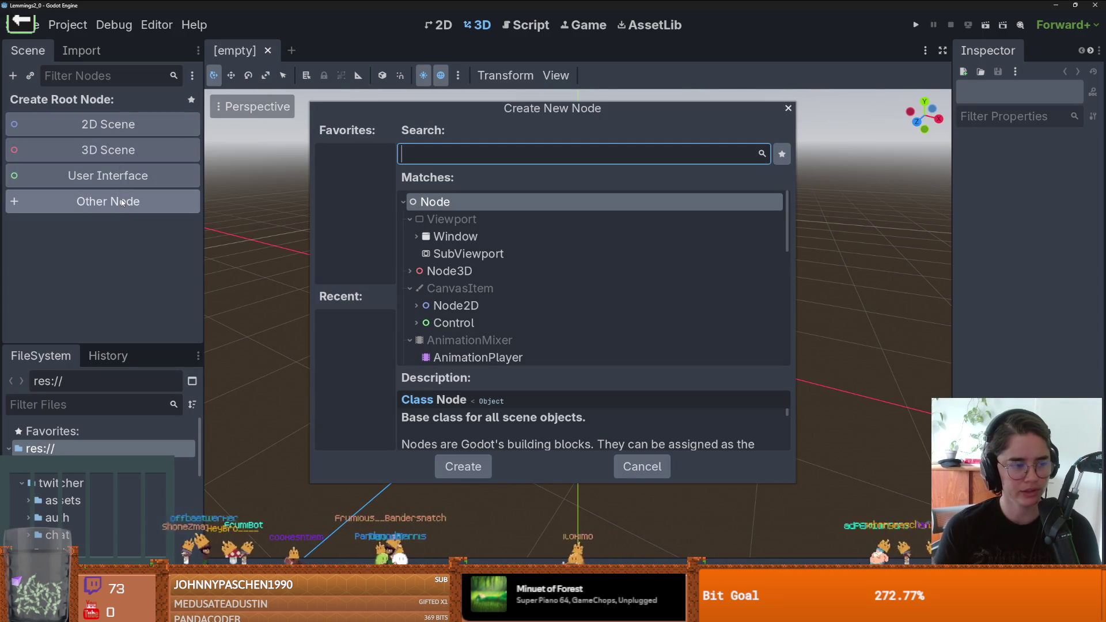
key("Return")
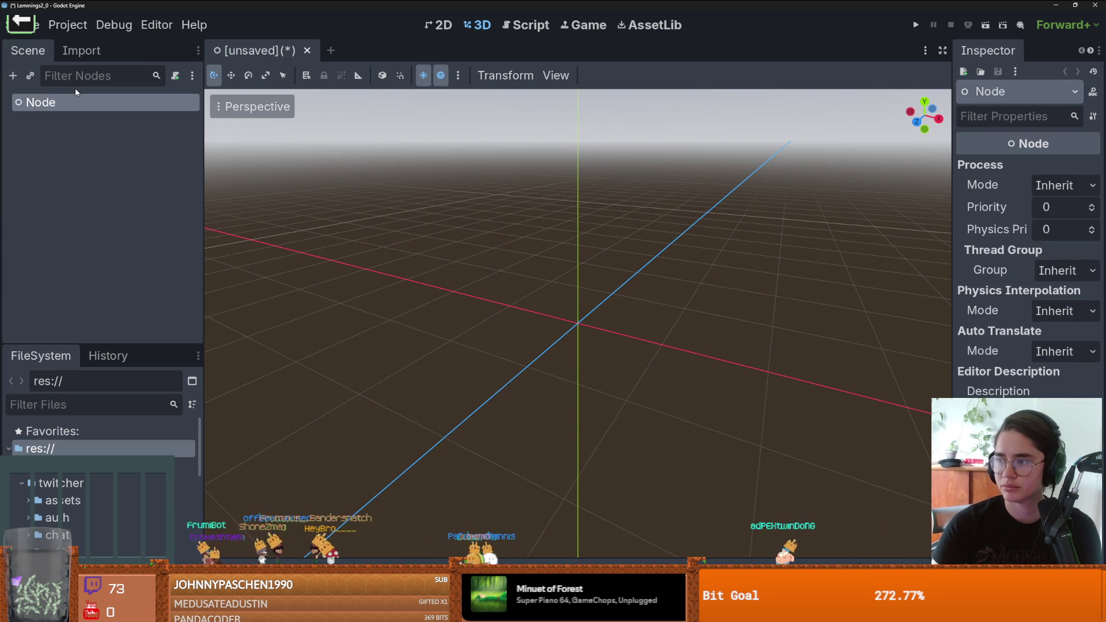
Step: Add a TwitchService child under the root and widen the Inspector so its properties are readable
left_click(12, 75)
type("tw")
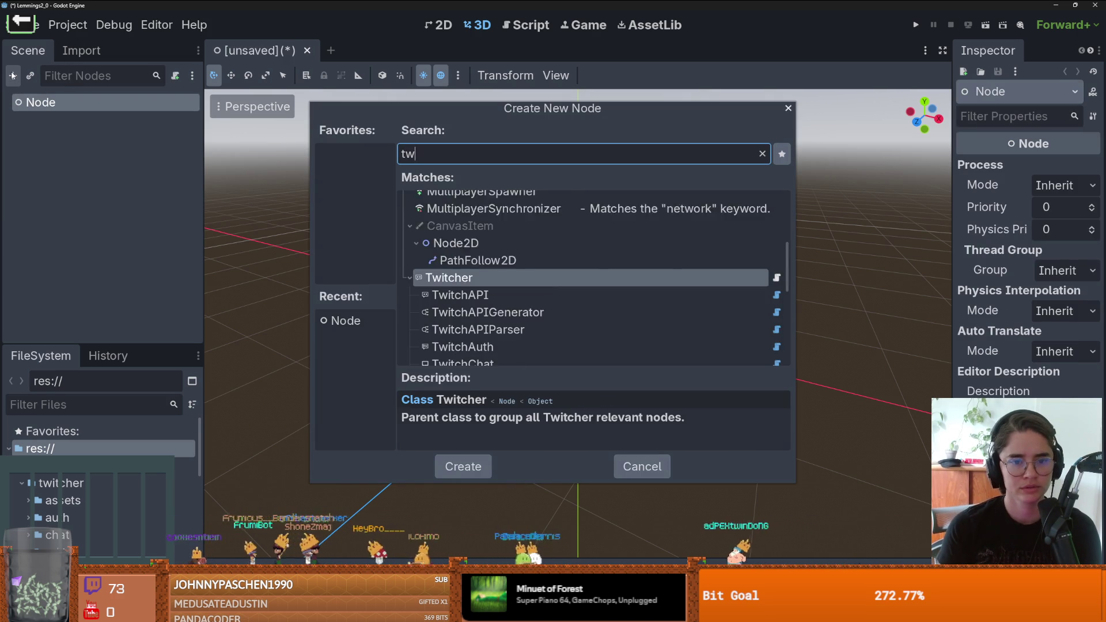
type("itchser")
key("Return")
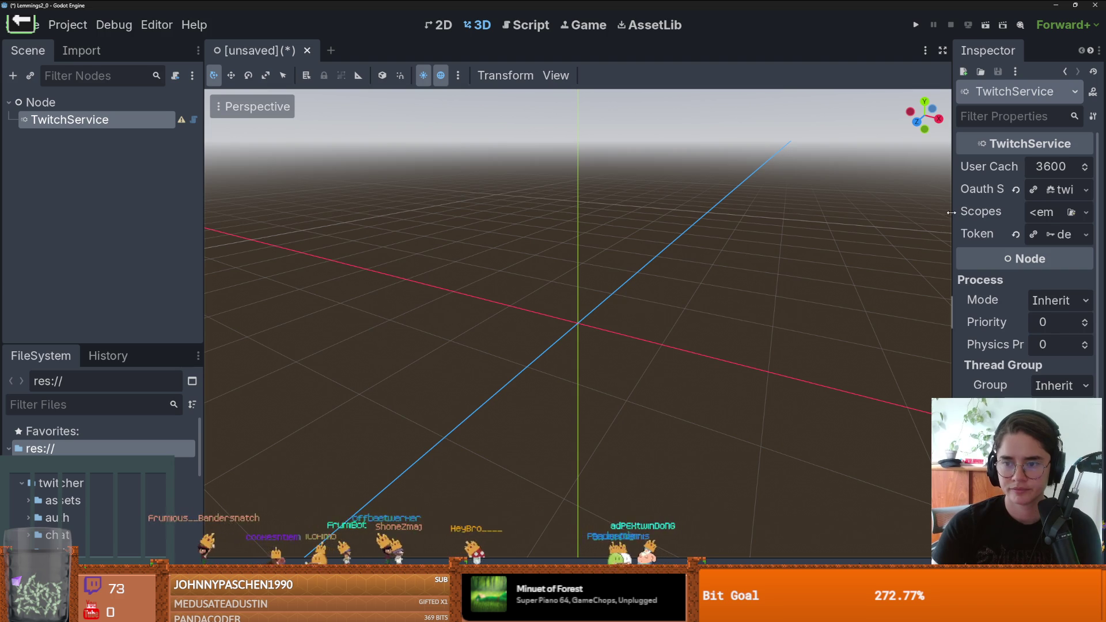
left_click_drag(952, 212, 736, 189)
key("alt+Tab")
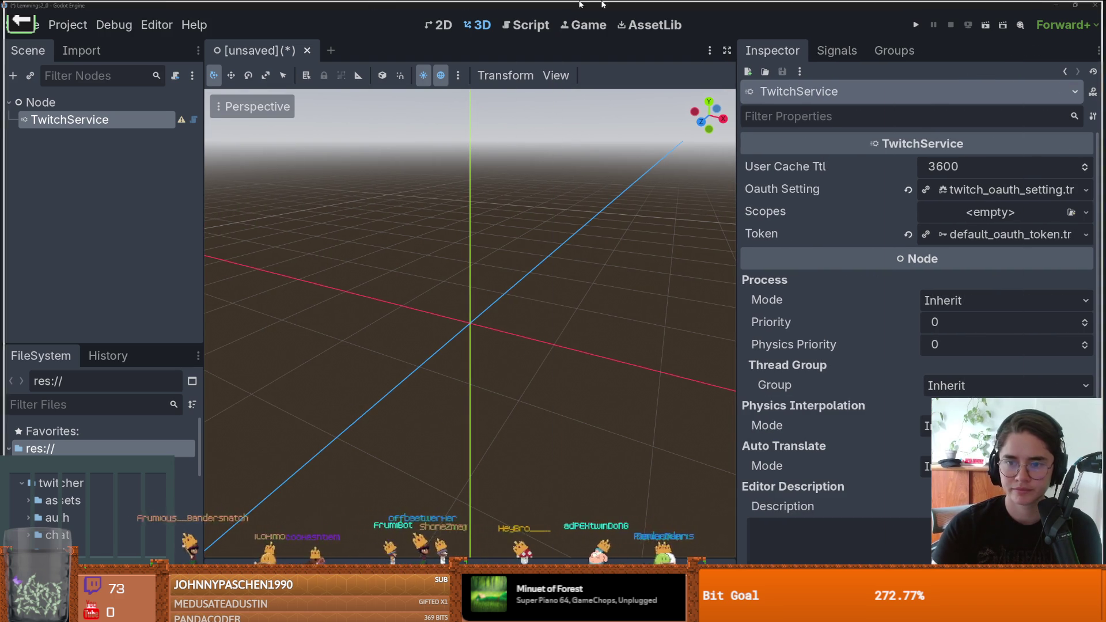
Step: Scroll the Using TwitchService page to its Prerequisites, then return to Godot
scroll(482, 266, "down", 1)
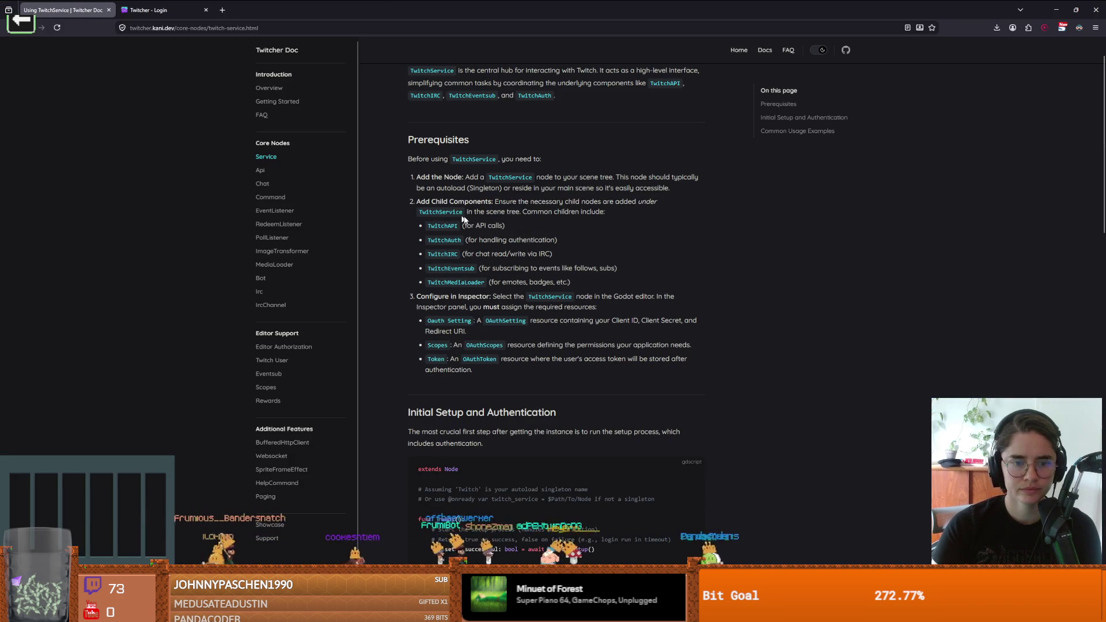
scroll(453, 214, "down", 1)
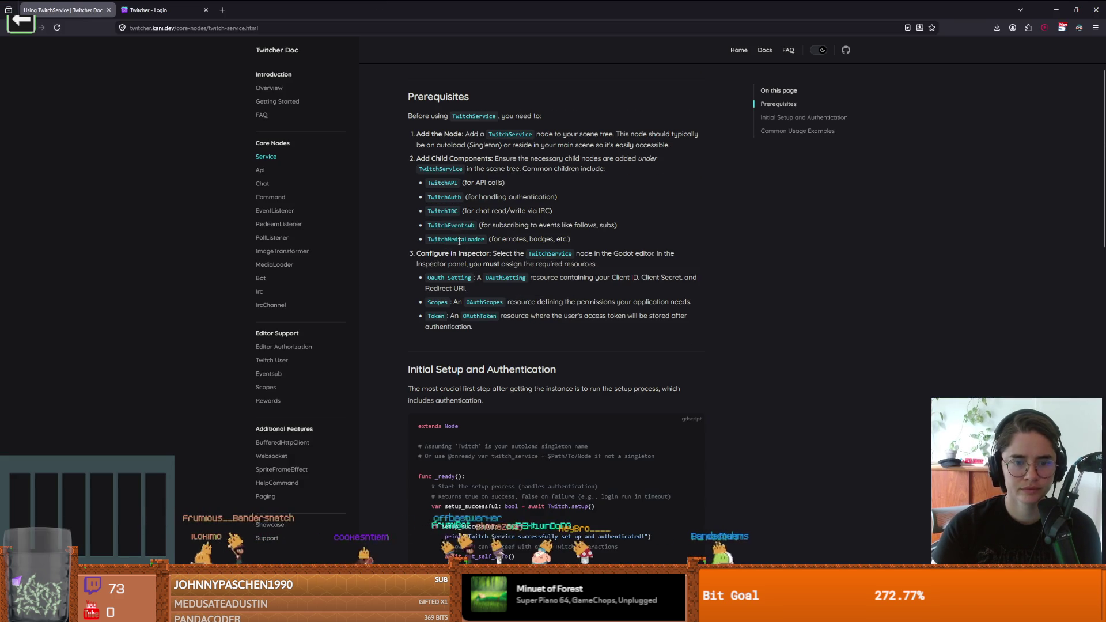
left_click(543, 252)
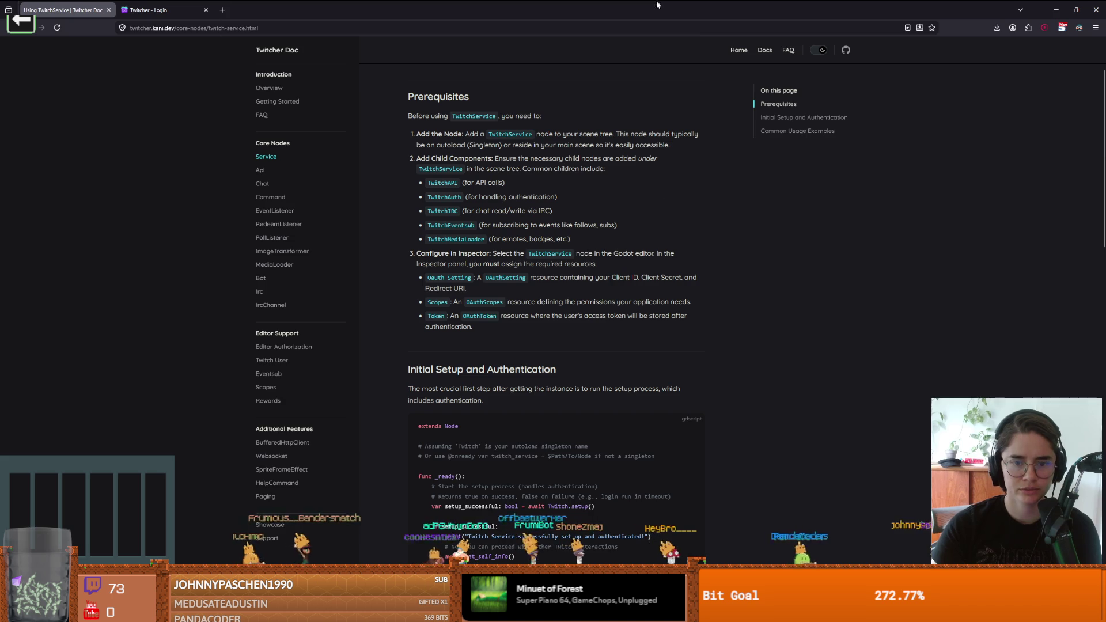
key("alt+Tab")
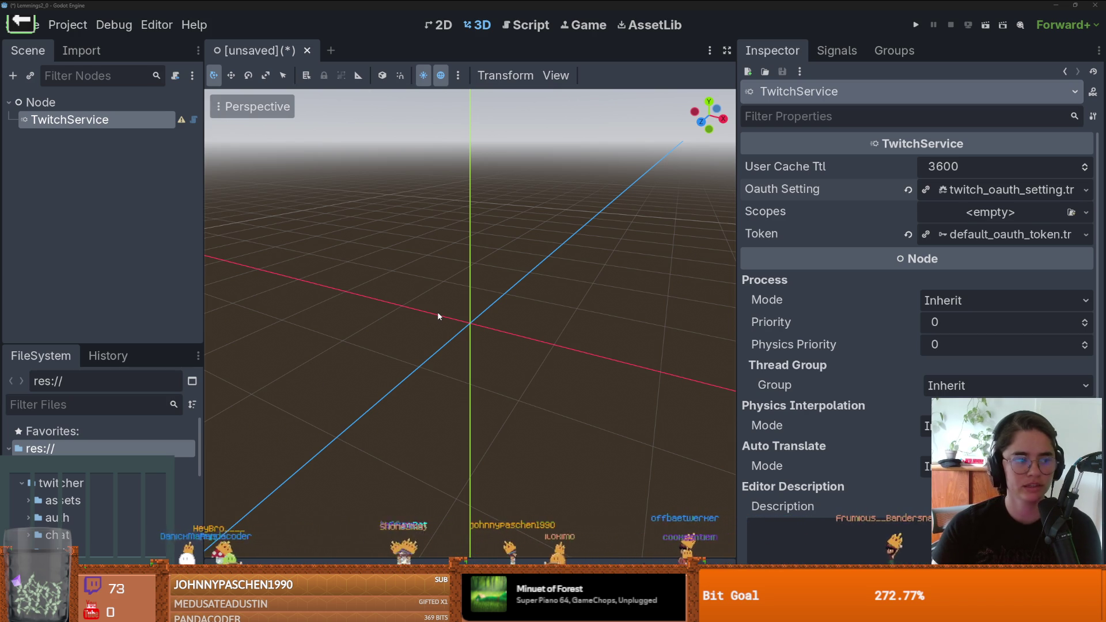
scroll(499, 361, "up", 2)
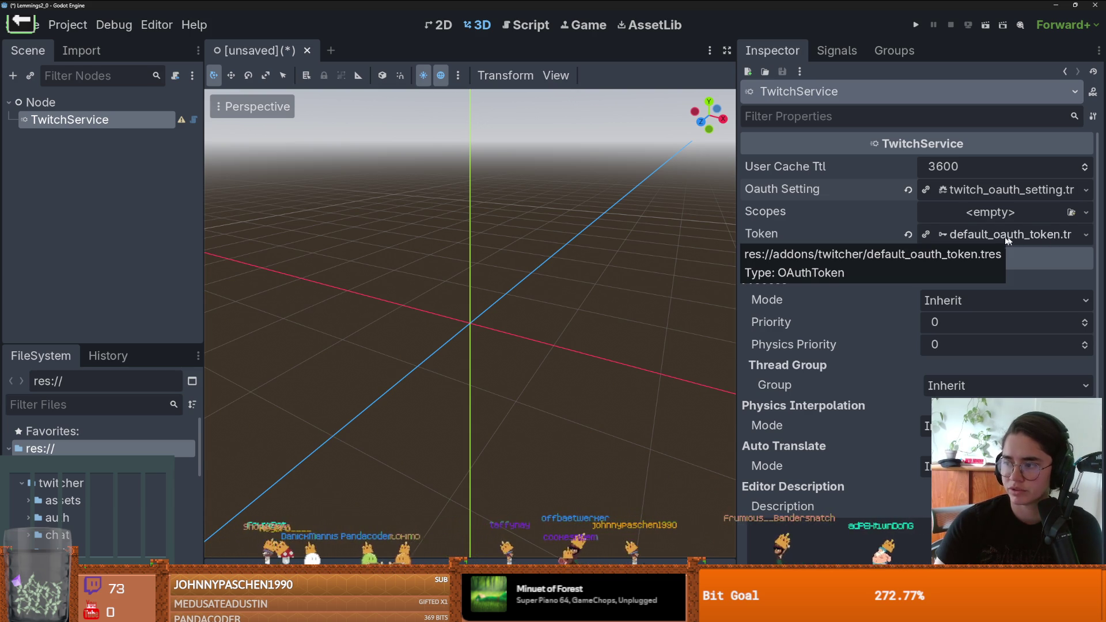
left_click(962, 214)
left_click(853, 211)
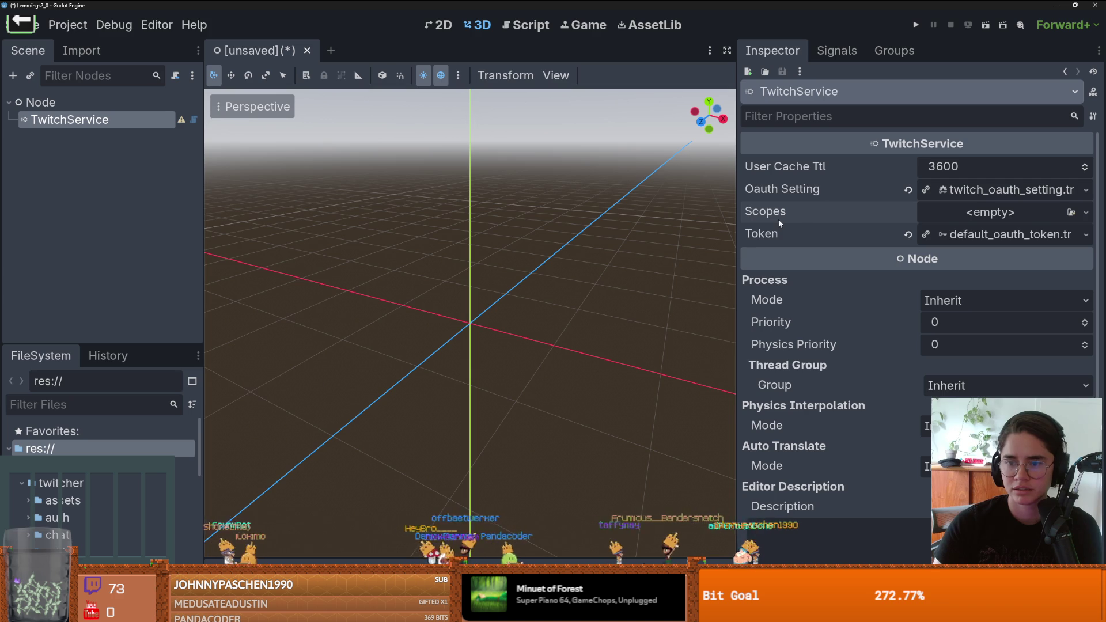
left_click_drag(82, 342, 160, 119)
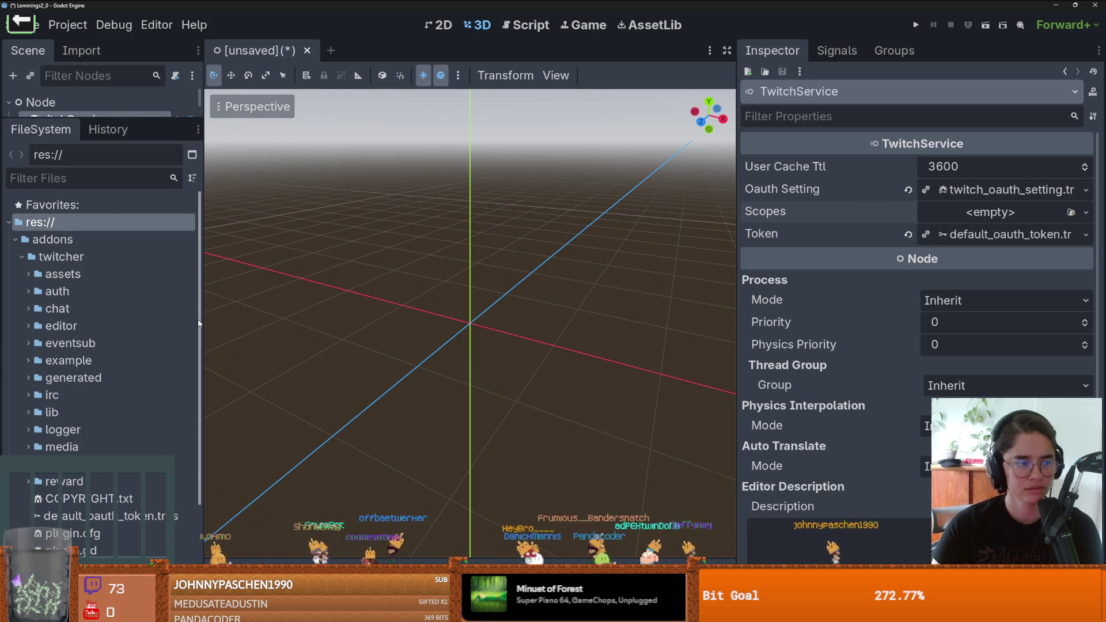
Step: Widen the FileSystem dock, collapse the twitcher folder, enlarge the scene tree and open the Scopes dropdown
left_click_drag(202, 323, 305, 323)
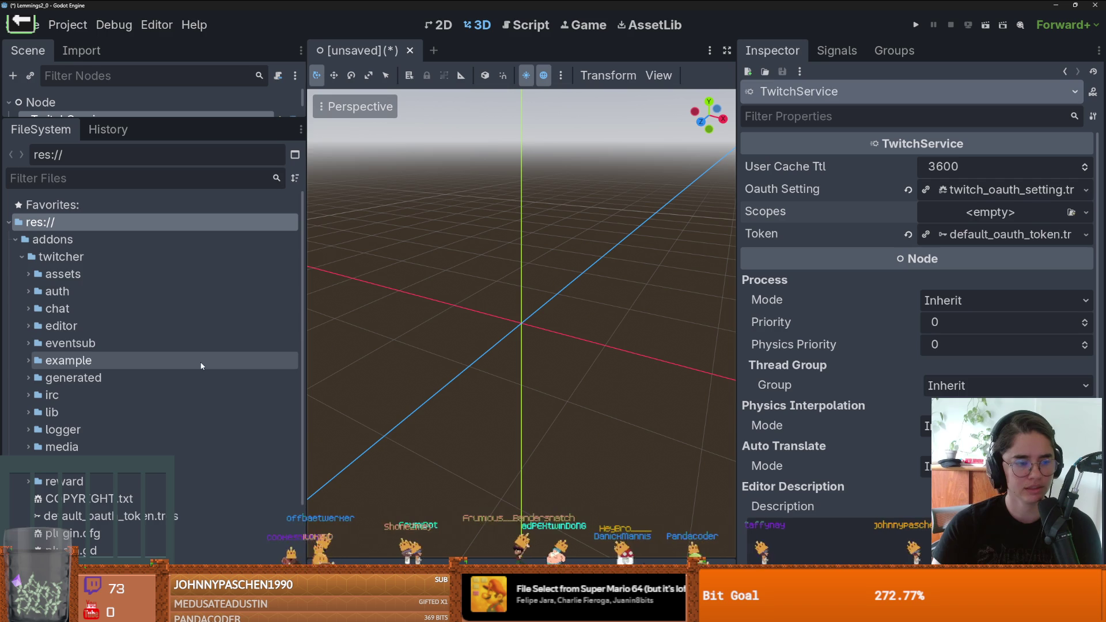
left_click(22, 257)
left_click(22, 257)
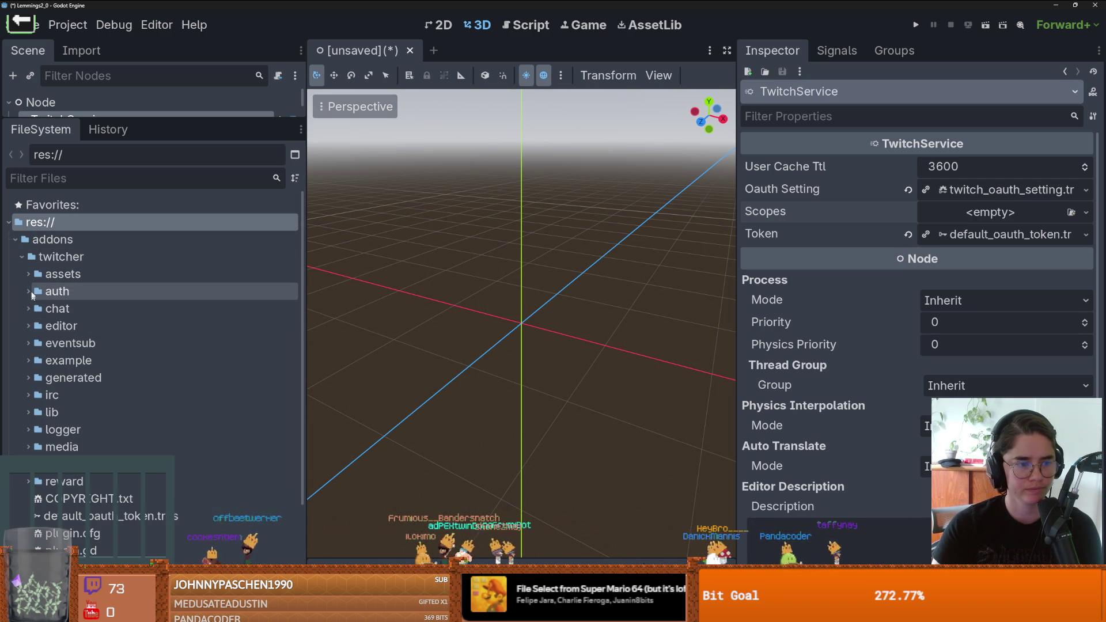
left_click(22, 261)
left_click(22, 258)
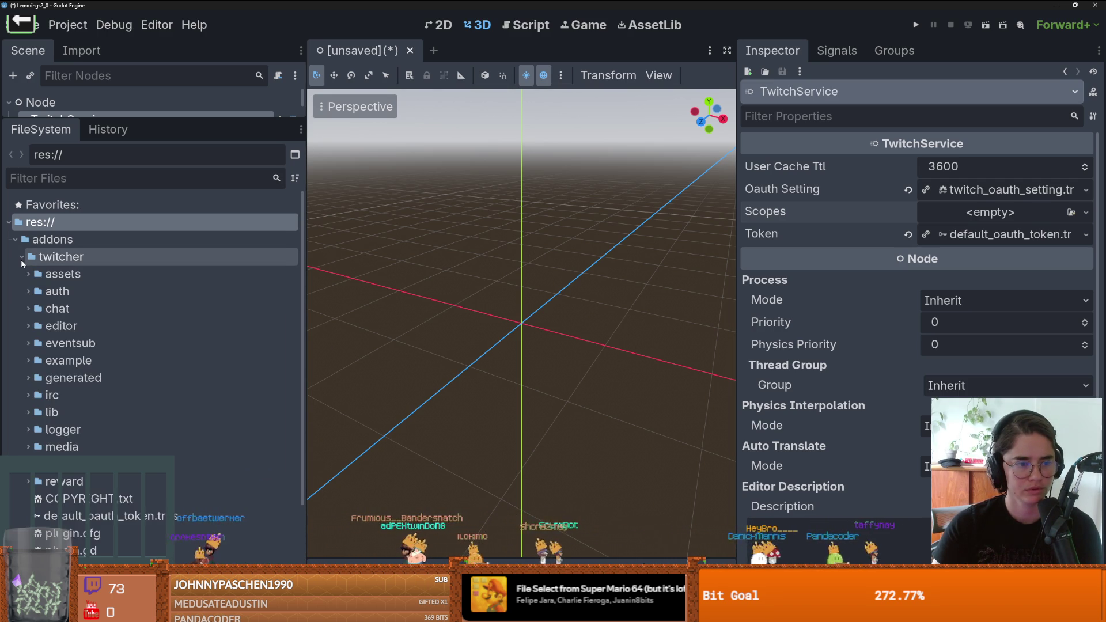
left_click(21, 258)
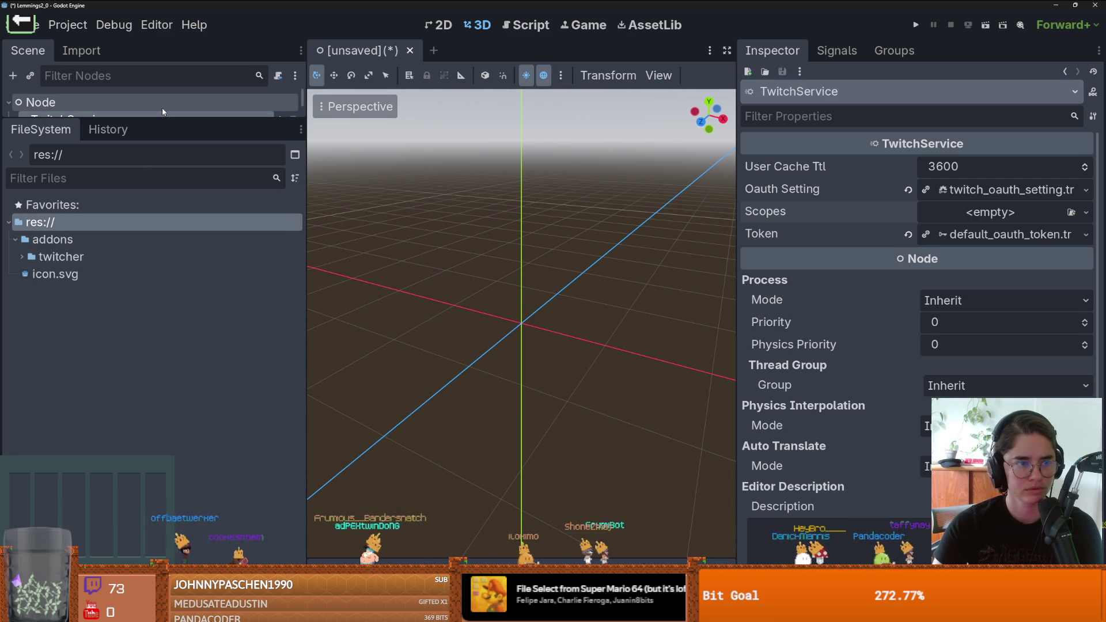
left_click_drag(138, 118, 139, 359)
left_click(1086, 211)
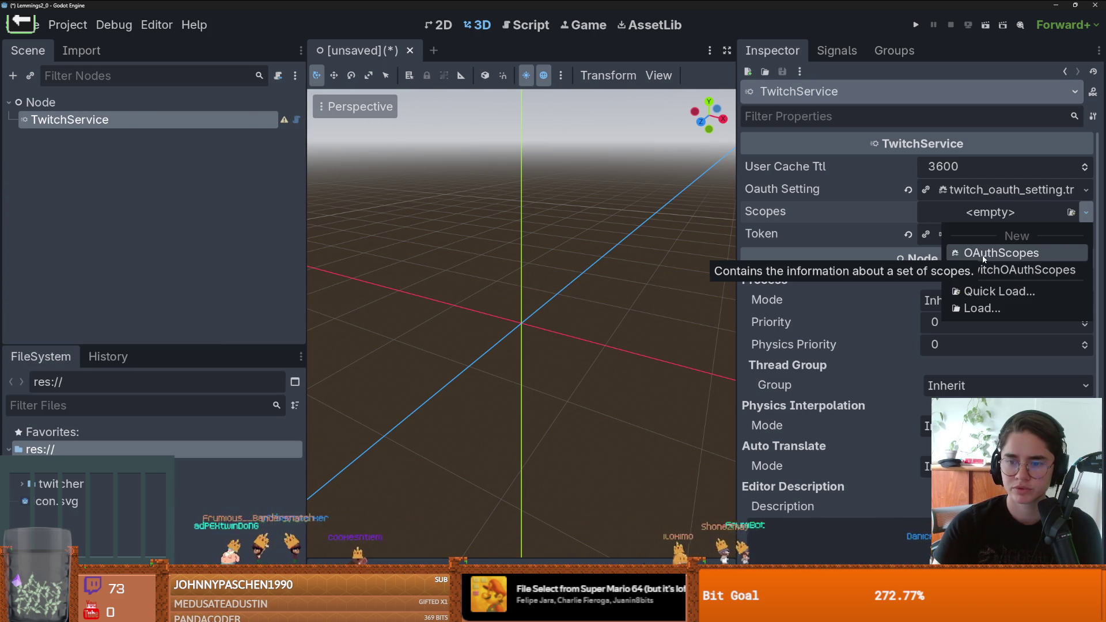
Step: Try Quick Load for Scopes, close the empty dialog, then assign a New OAuthScopes resource
left_click(1086, 212)
left_click(1086, 212)
left_click(991, 291)
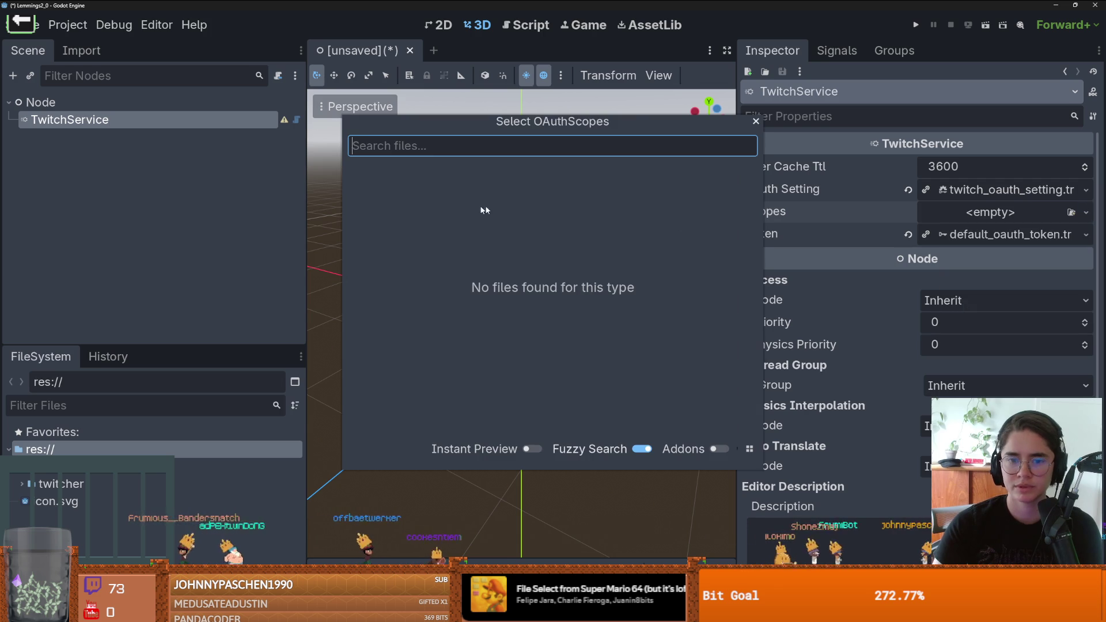
left_click(755, 122)
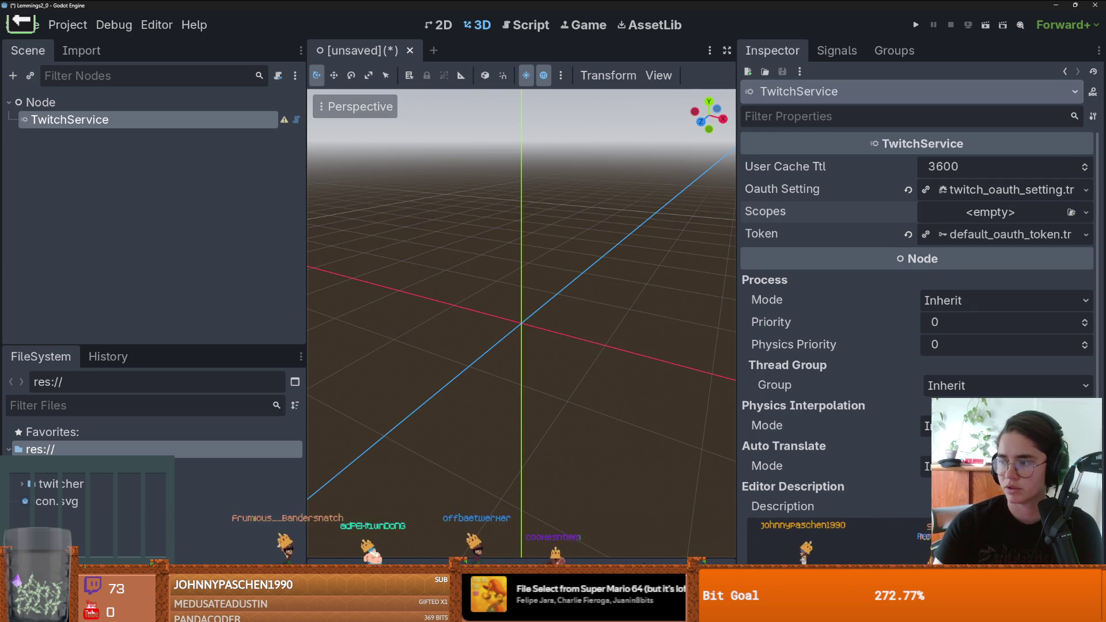
left_click(1085, 212)
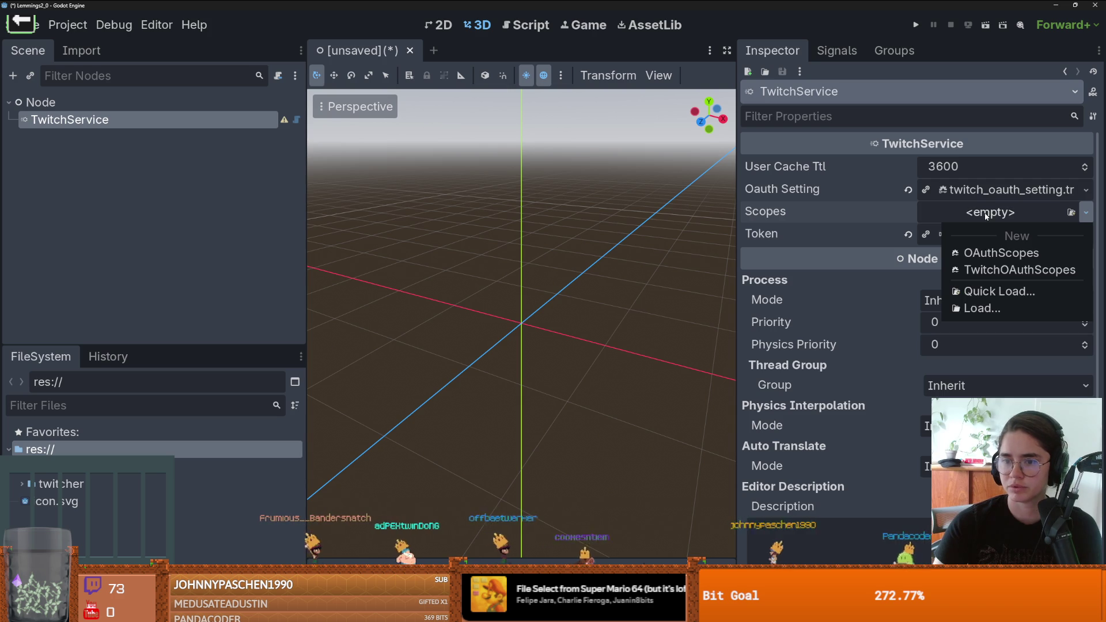
left_click(979, 251)
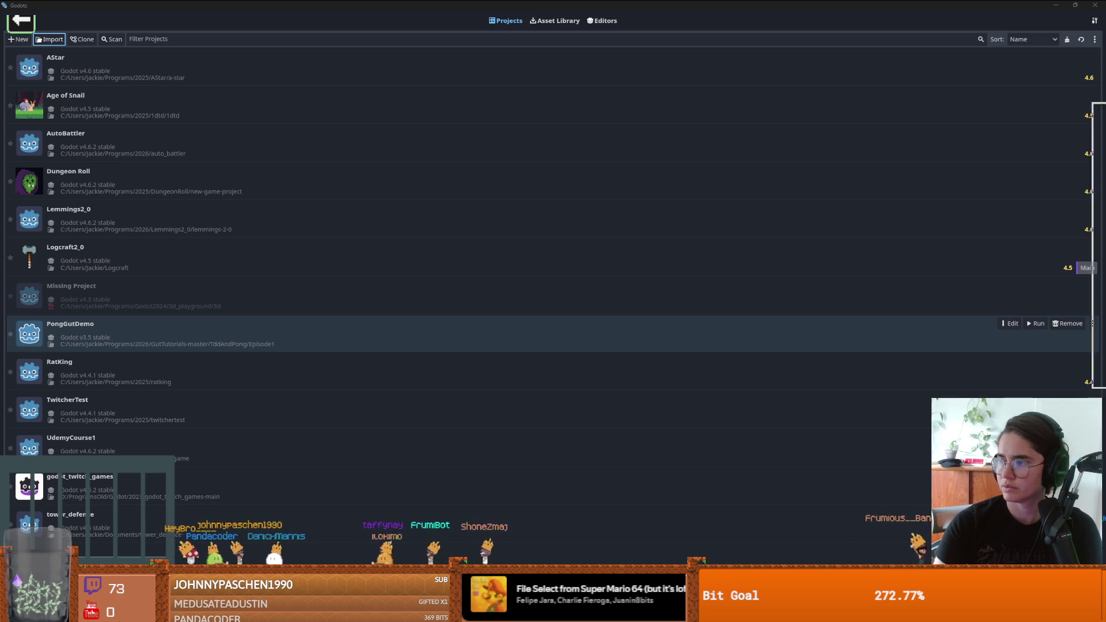
Step: Switch to the Project Manager and back to the Lemmings2_0 editor with Alt+Tab
key("alt+Tab")
key("alt+Tab")
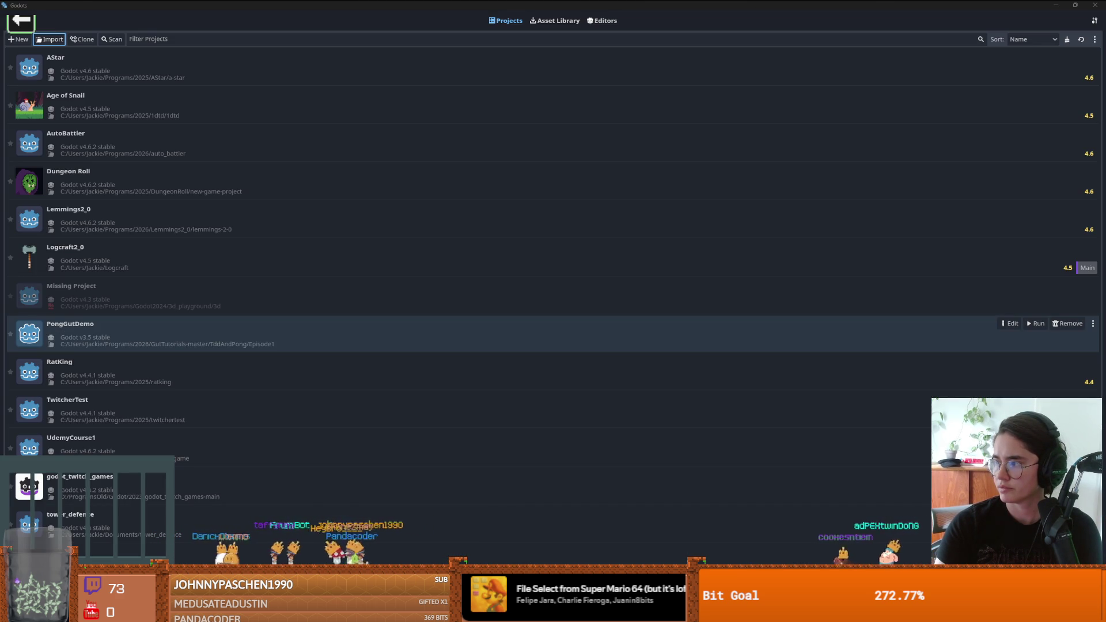
key("alt+Tab")
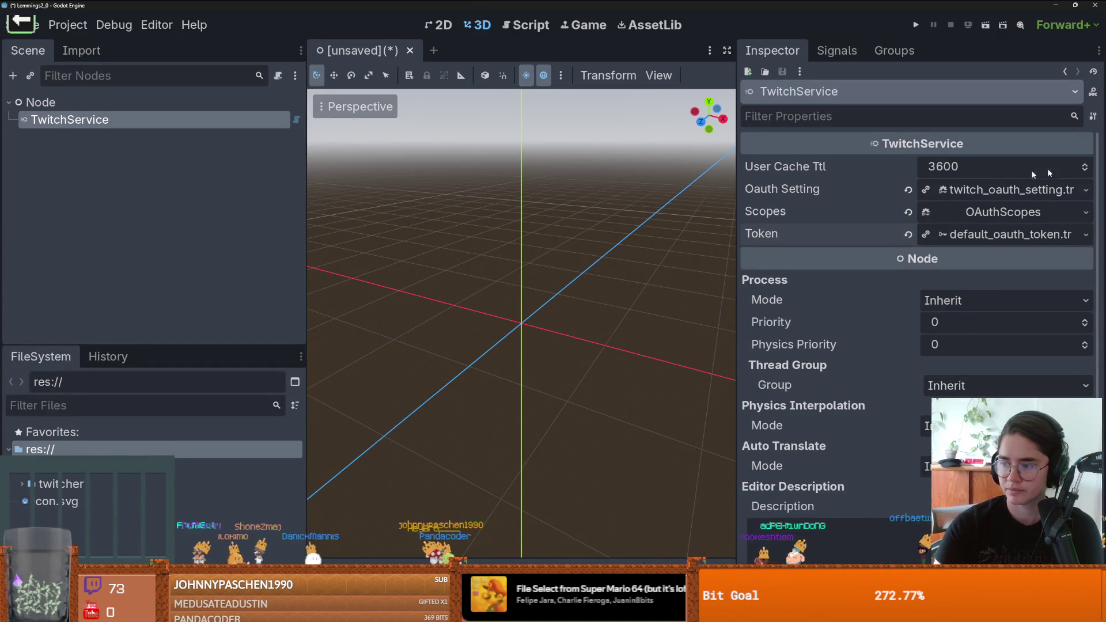
Step: Scroll the TwitchService docs to Initial Setup and Authentication and screenshot its example code
key("alt+Tab")
scroll(471, 354, "down", 3)
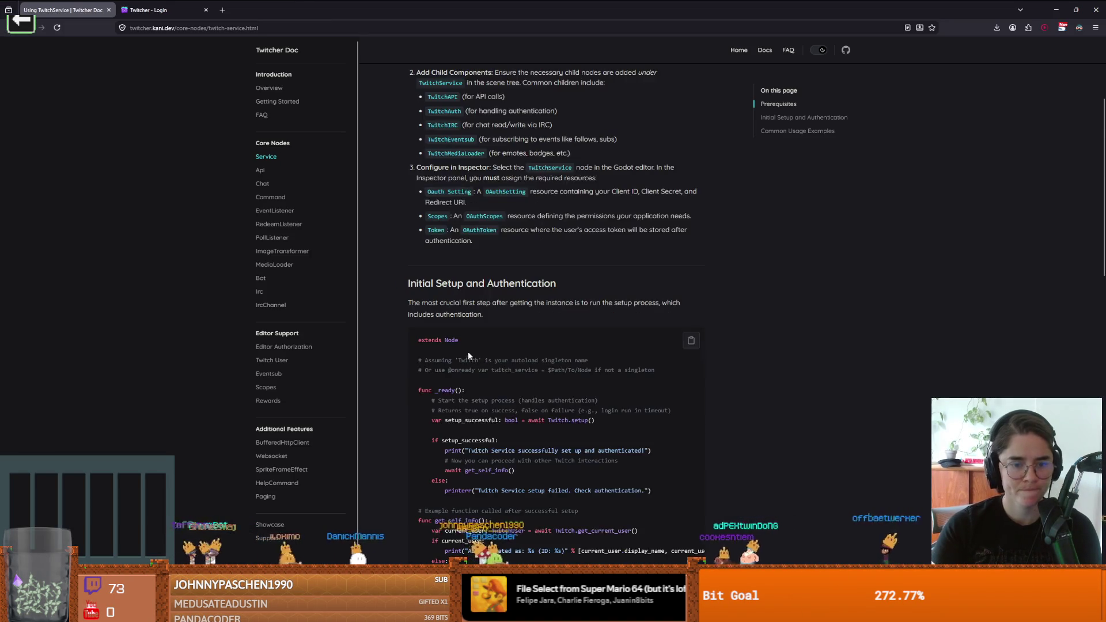
key("ctrl+Print")
left_click(611, 94)
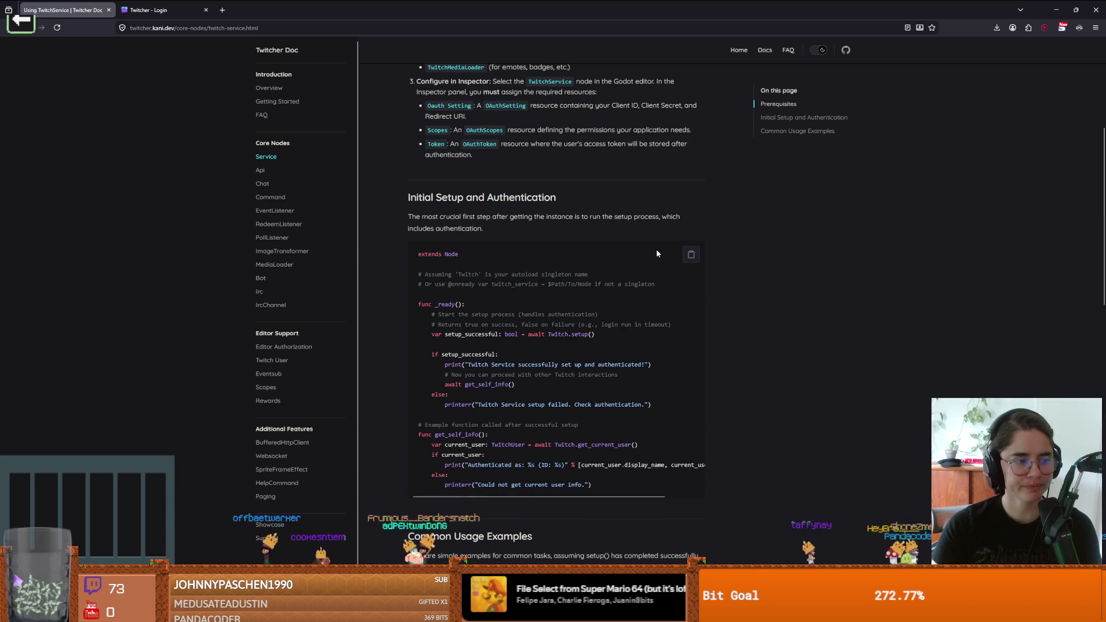
scroll(640, 253, "down", 2)
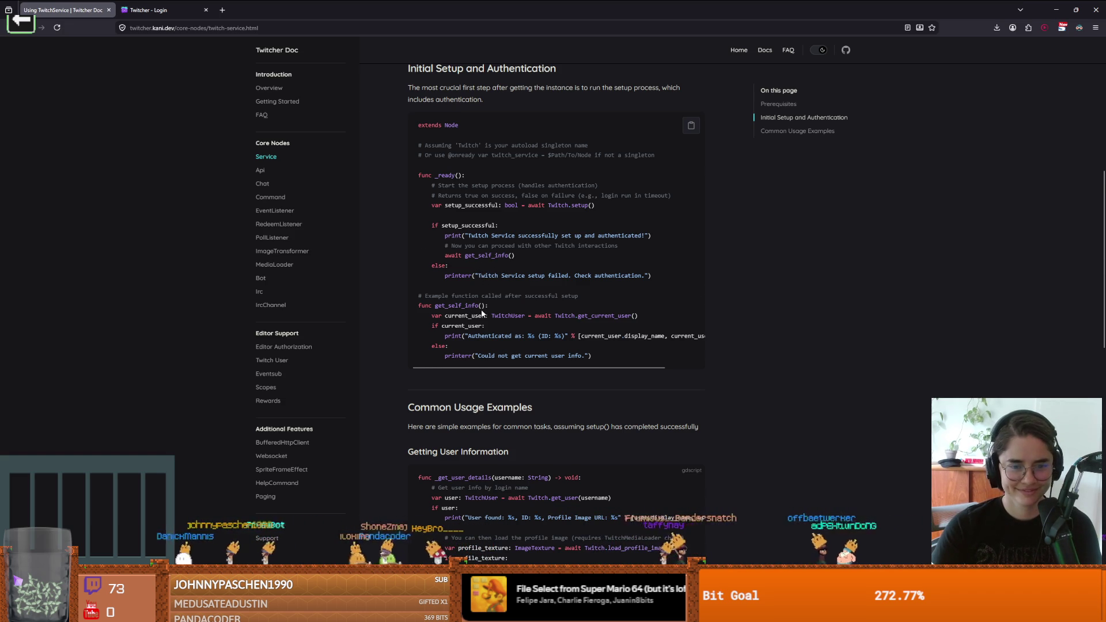
Step: Reread the setup example, highlighting get_self_info, then switch back to the Godot editor
scroll(482, 313, "down", 1)
scroll(483, 306, "up", 1)
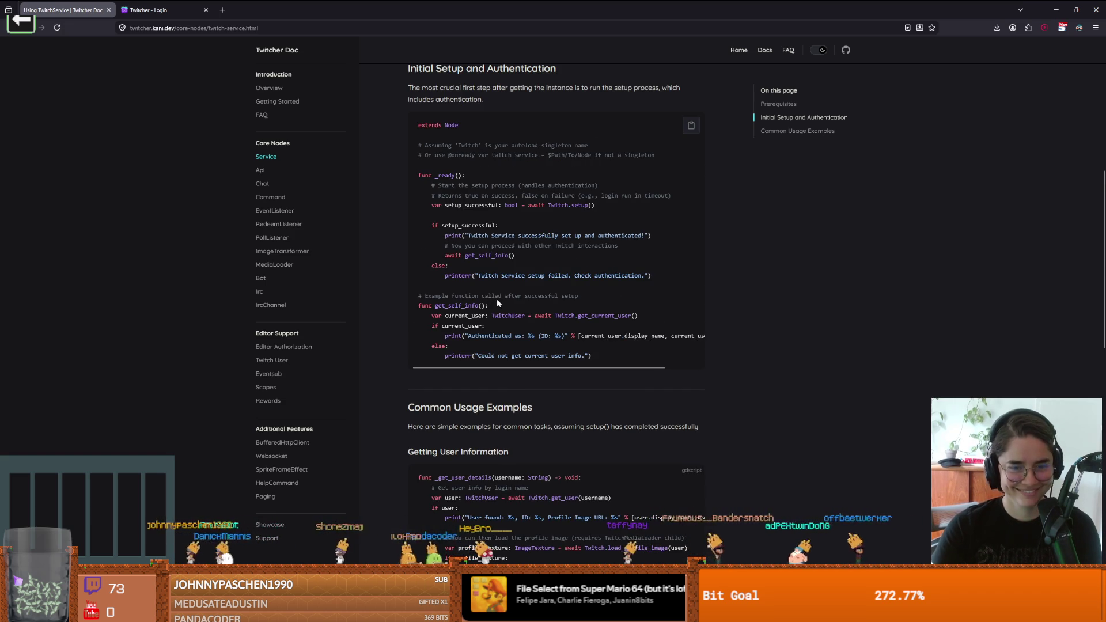
double_click(465, 307)
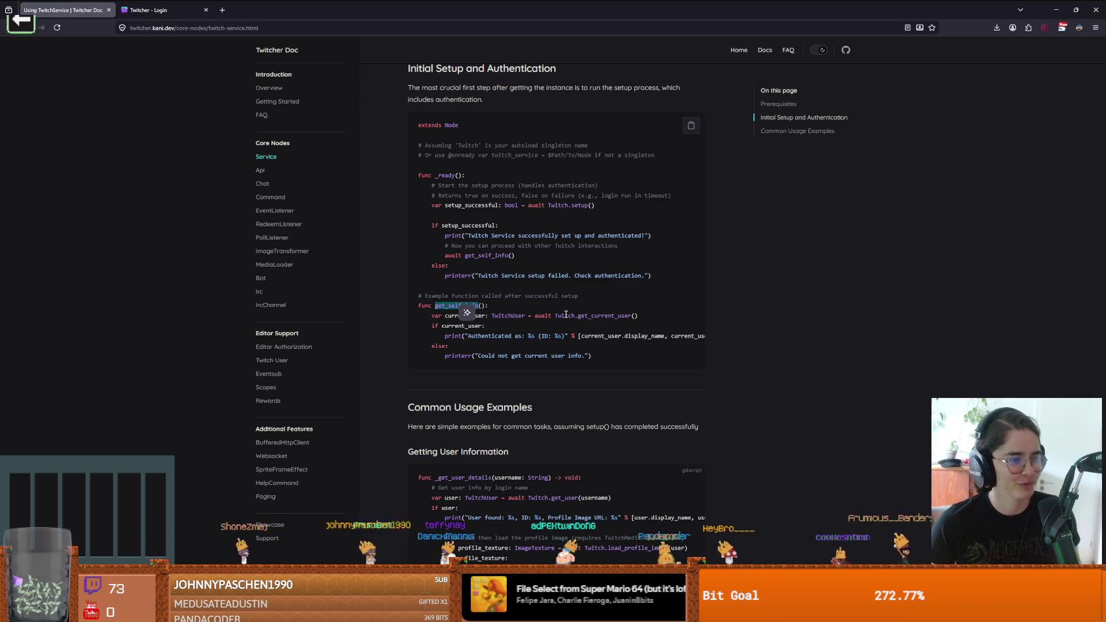
left_click(594, 272)
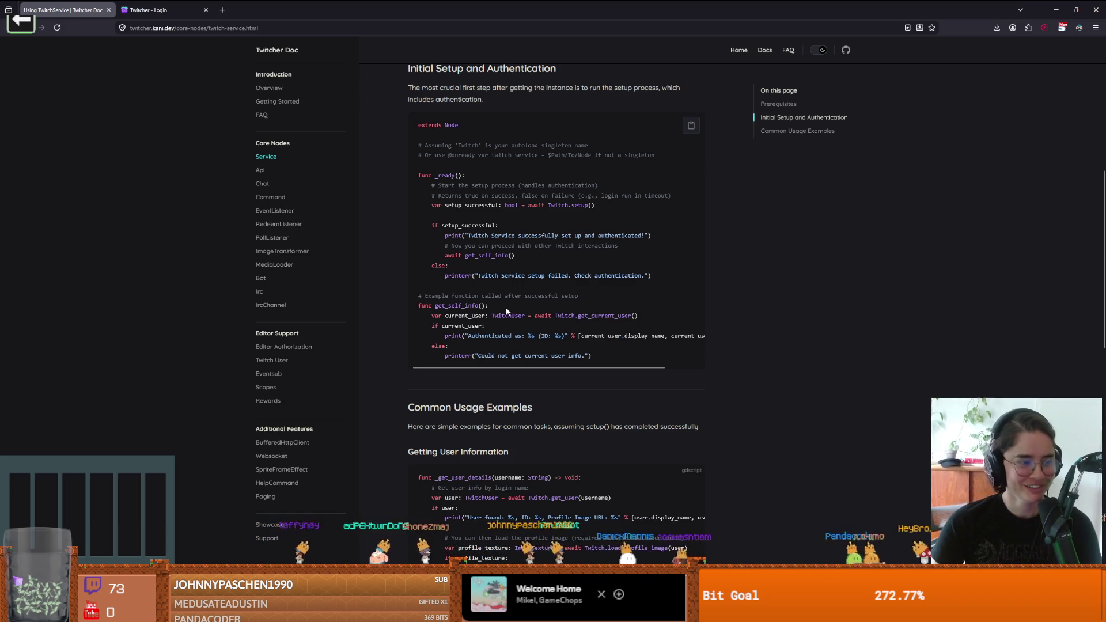
scroll(509, 285, "down", 1)
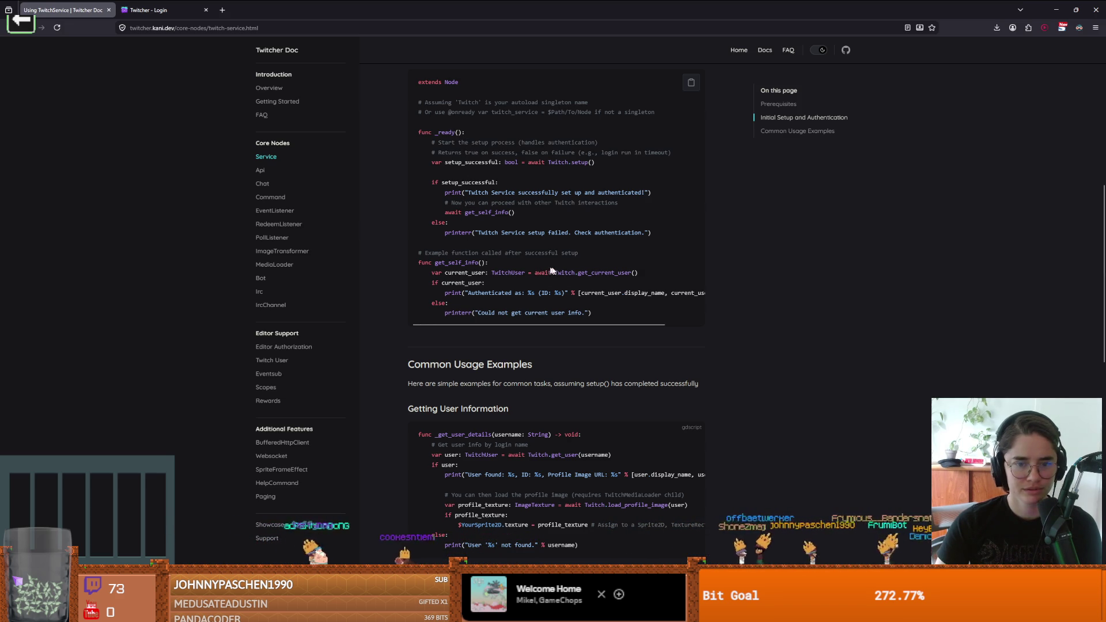
scroll(518, 240, "up", 1)
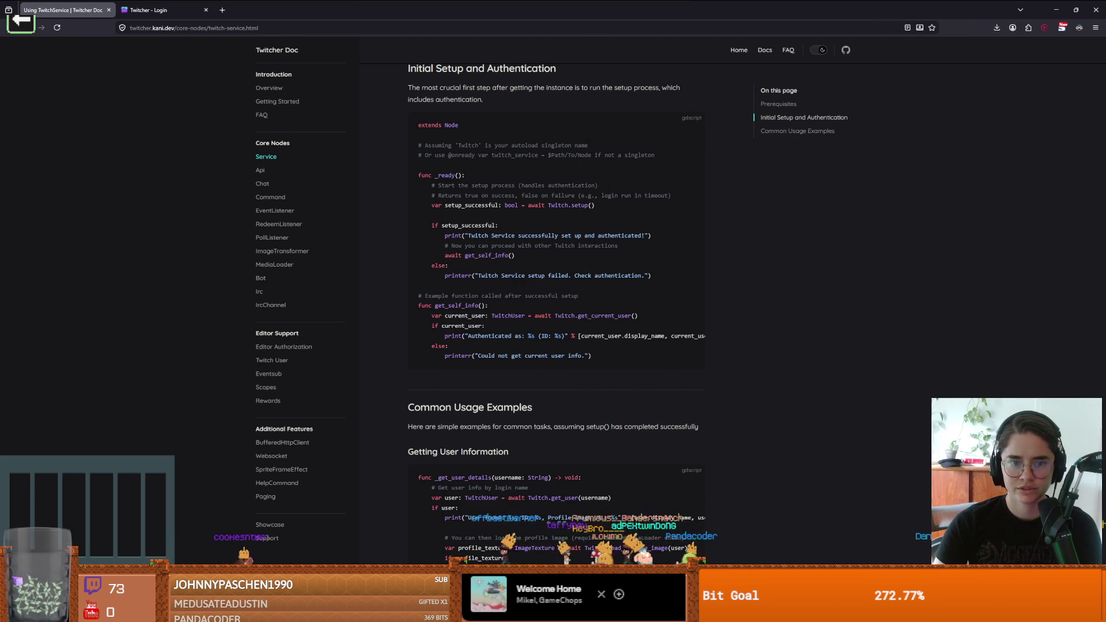
key("alt+Tab")
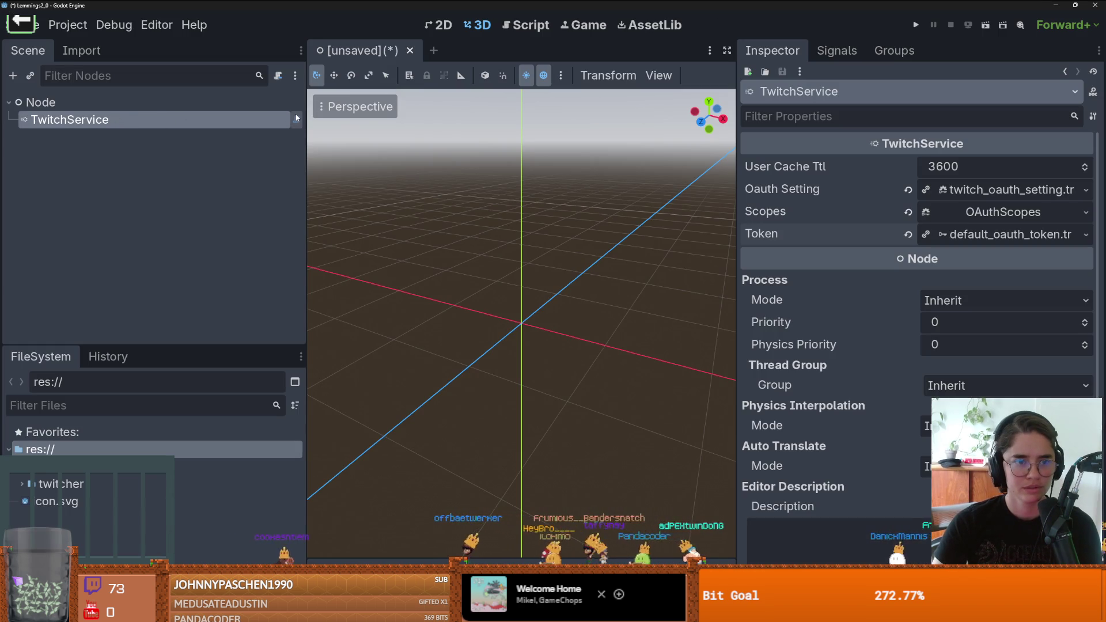
Step: Start attaching a new script to the root Node, naming it TwitcherSetup.gd
left_click(152, 102)
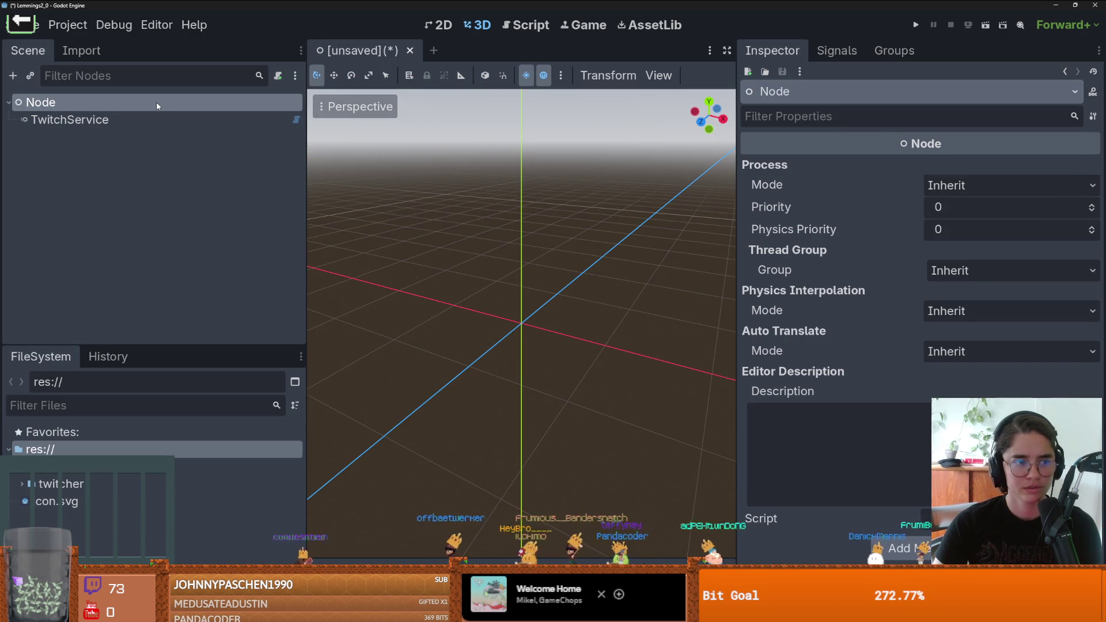
left_click(278, 77)
left_click(684, 281)
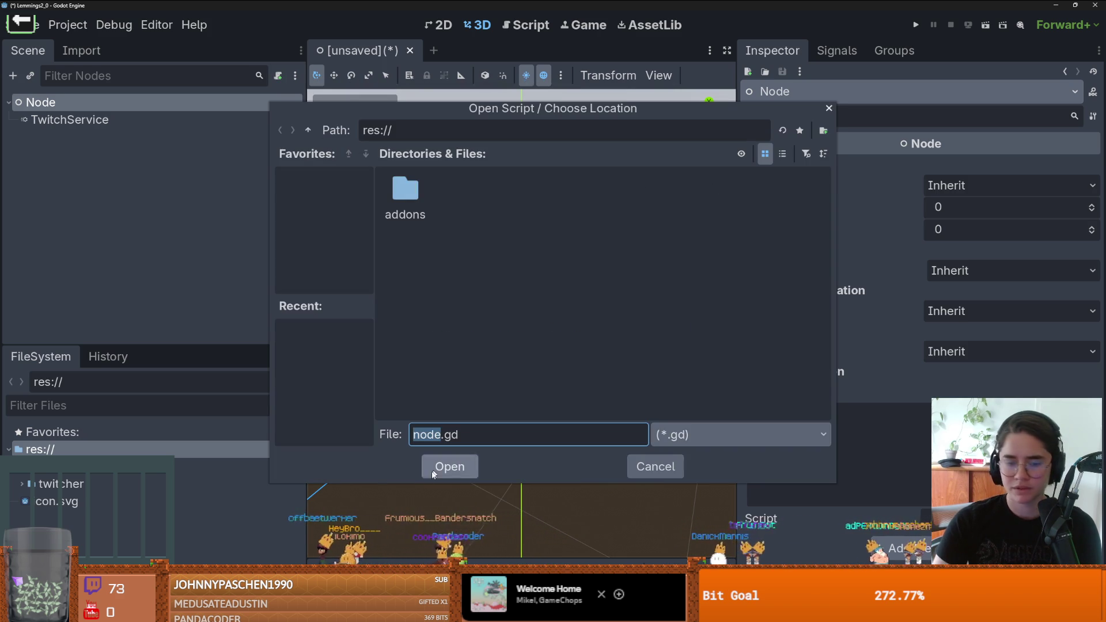
left_click(373, 433)
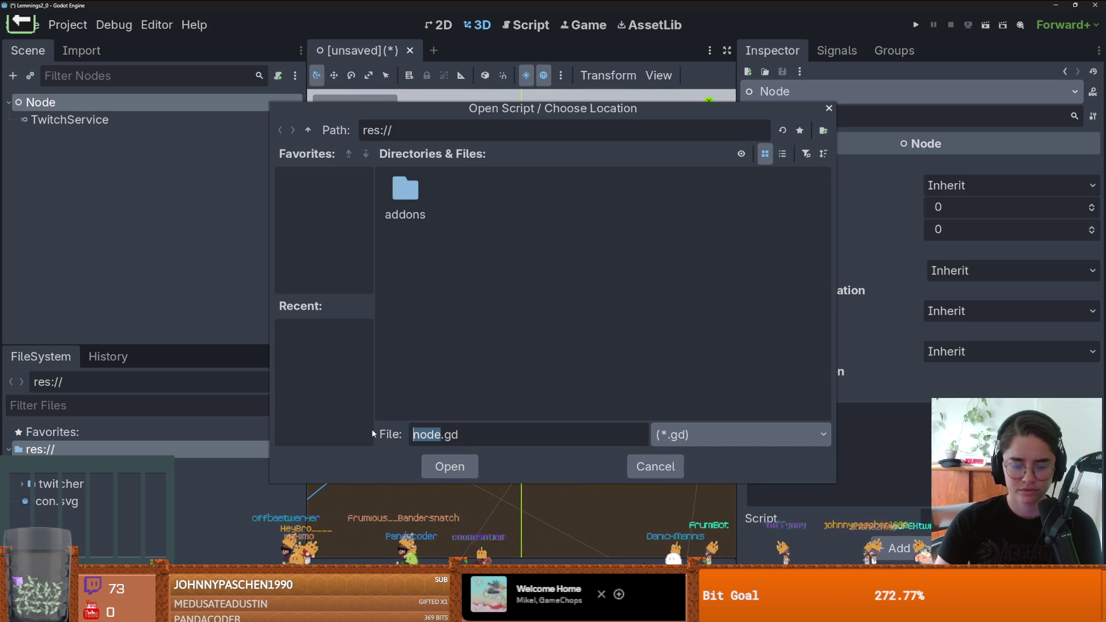
type("TwitcherSetup")
key("Return")
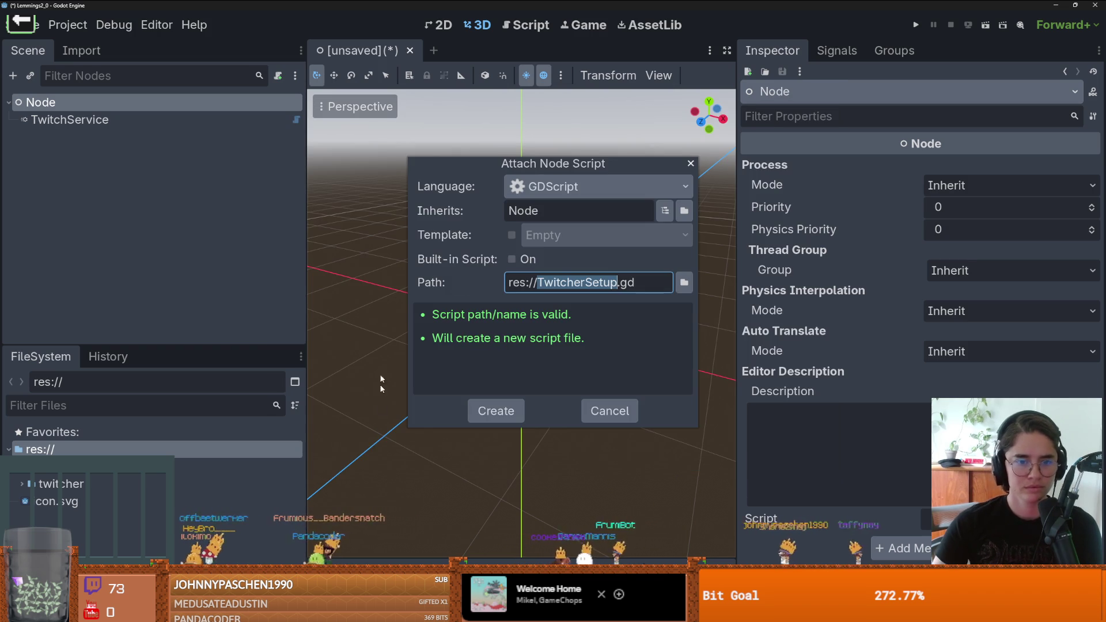
left_click(683, 282)
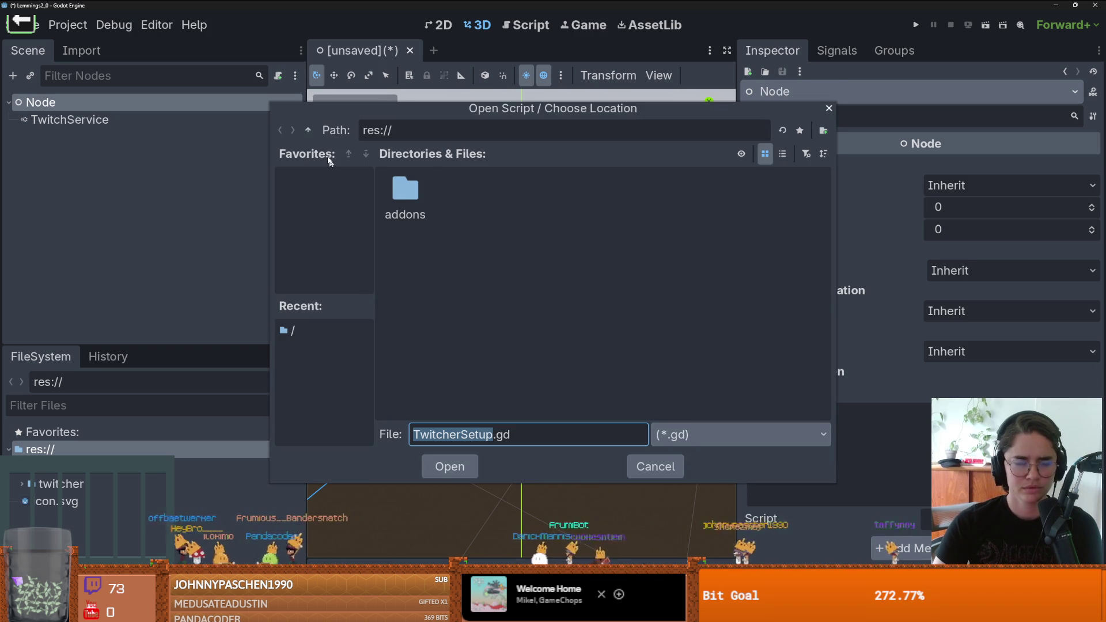
left_click(822, 132)
type("Twitcher")
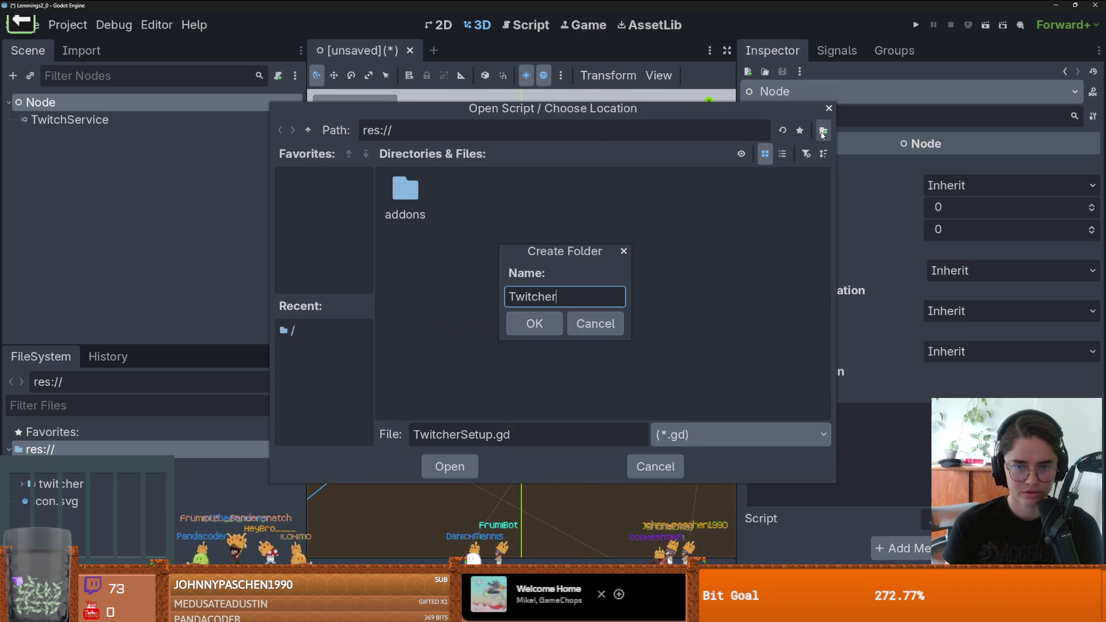
type("Util")
key("Return")
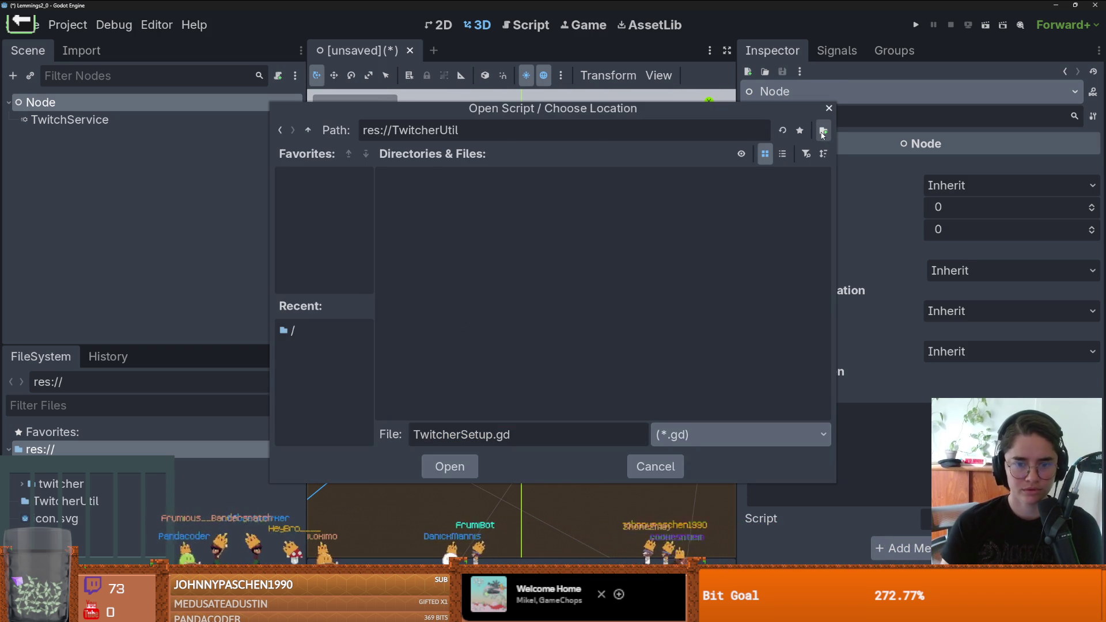
left_click(449, 466)
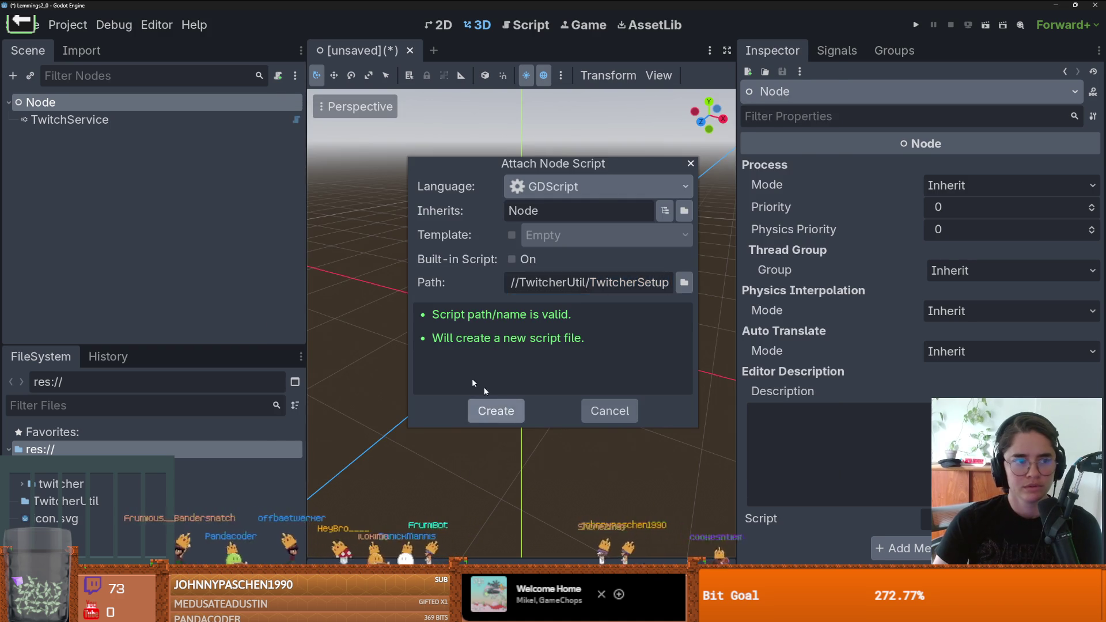
left_click(493, 409)
mouse_move(136, 122)
left_mouse_down()
mouse_move(536, 131)
mouse_move(536, 119)
left_mouse_up()
key("Return")
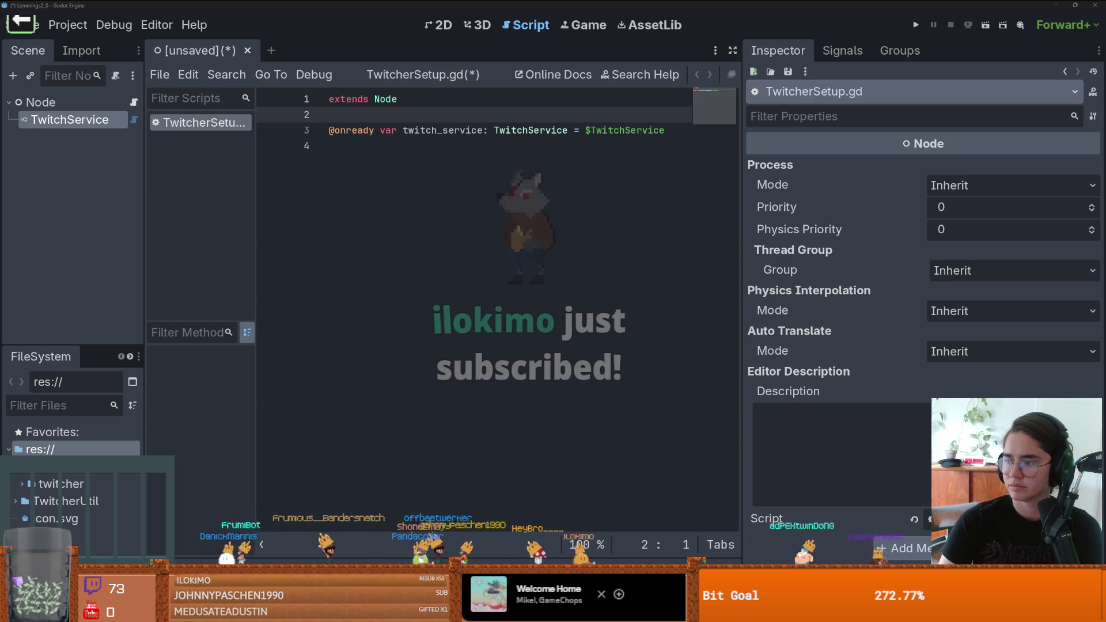
left_click(406, 224)
key("Return")
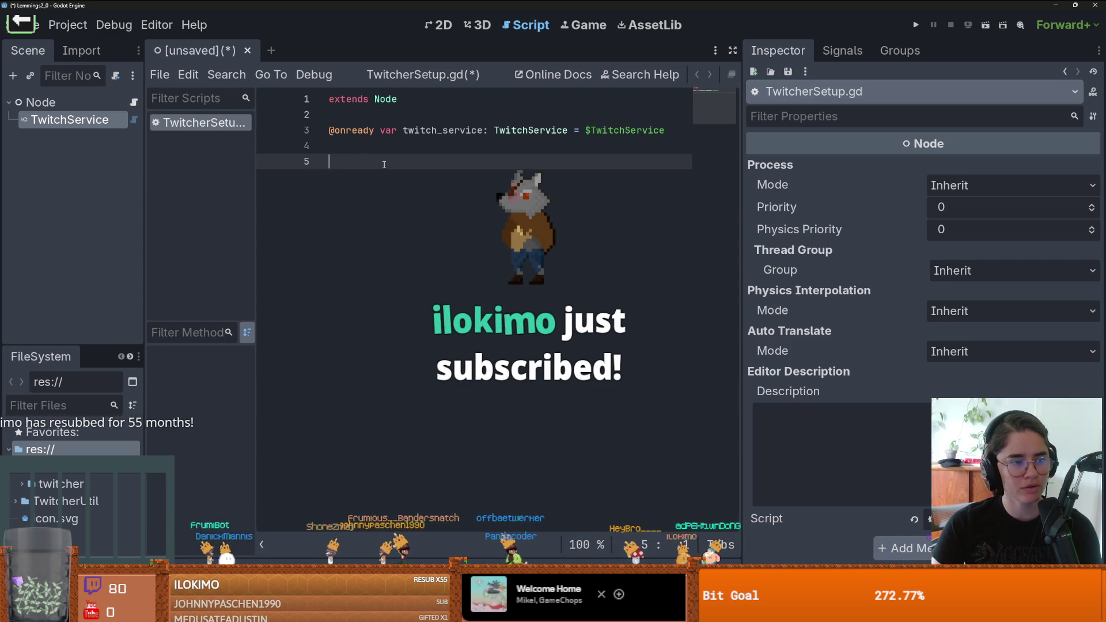
key("ctrl+v")
left_click(362, 153)
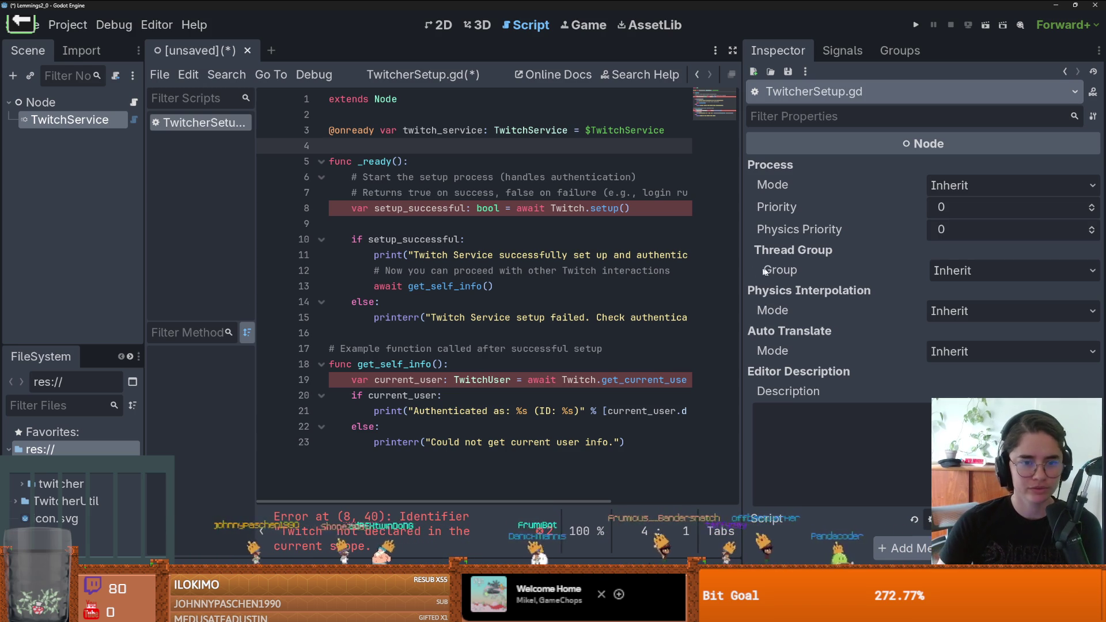
Step: Replace Twitch with twitch_service on lines 8 and 19, then save
double_click(422, 132)
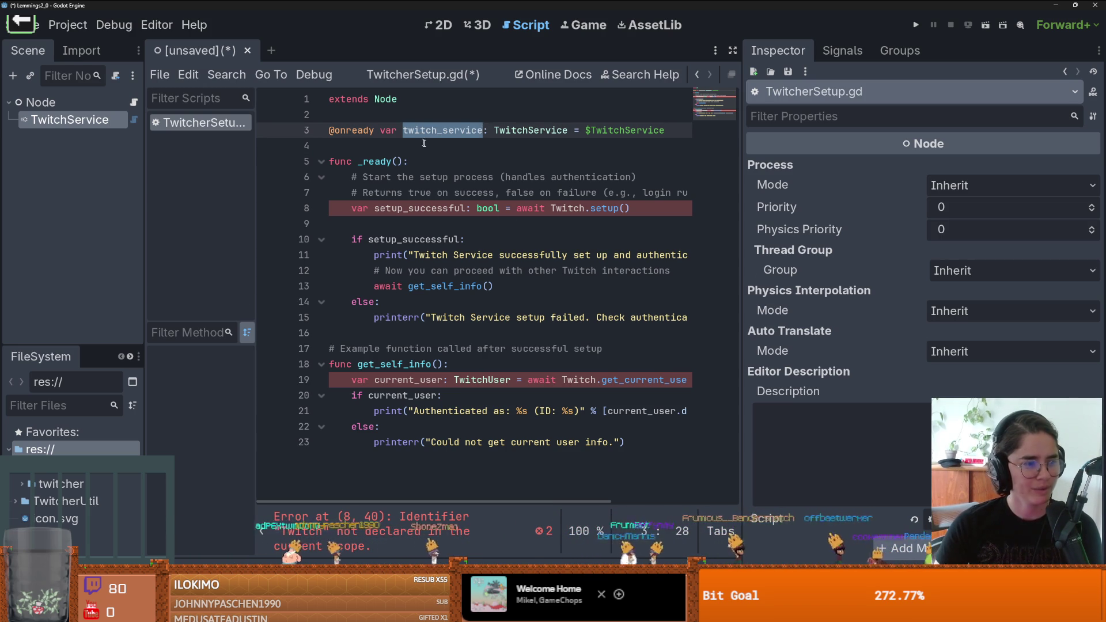
double_click(562, 208)
key("ctrl+v")
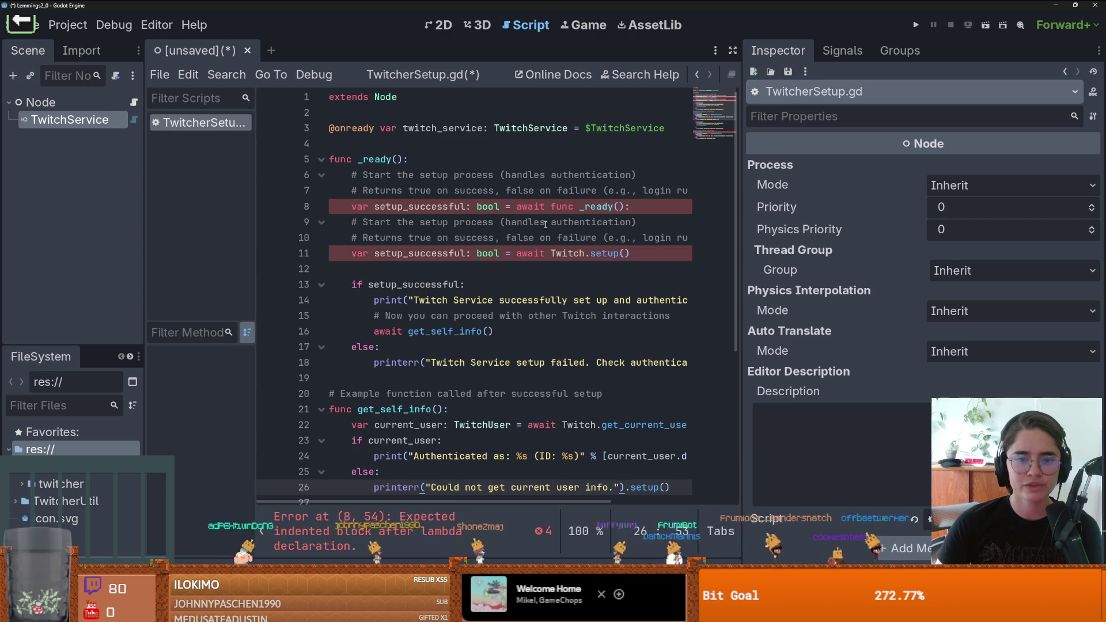
key("ctrl+z")
type("twitch_service")
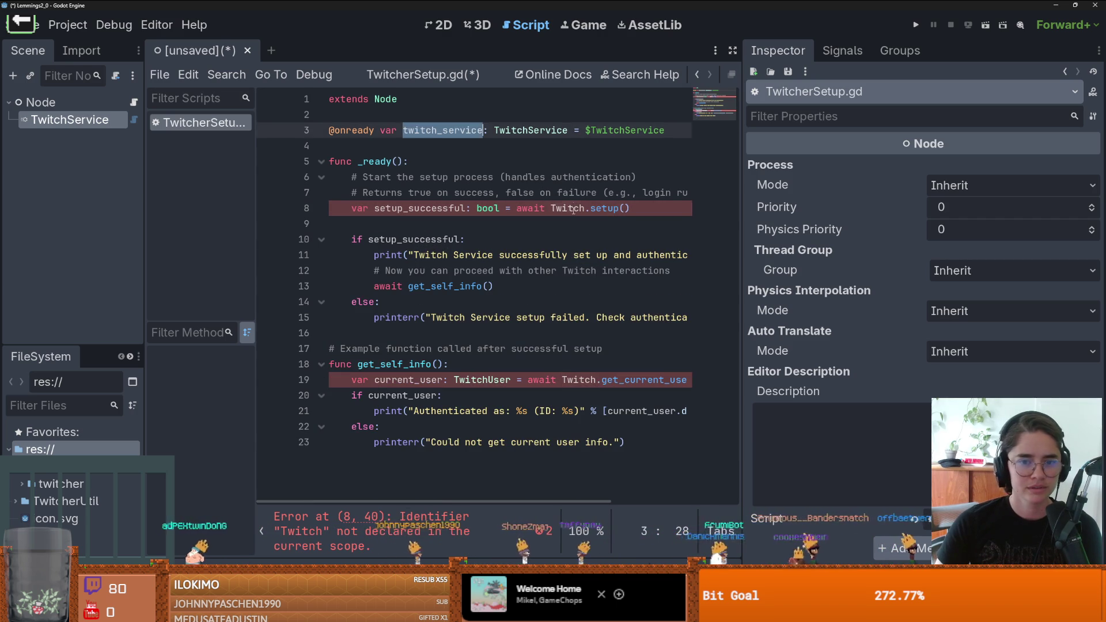
double_click(578, 379)
type("twitch_service")
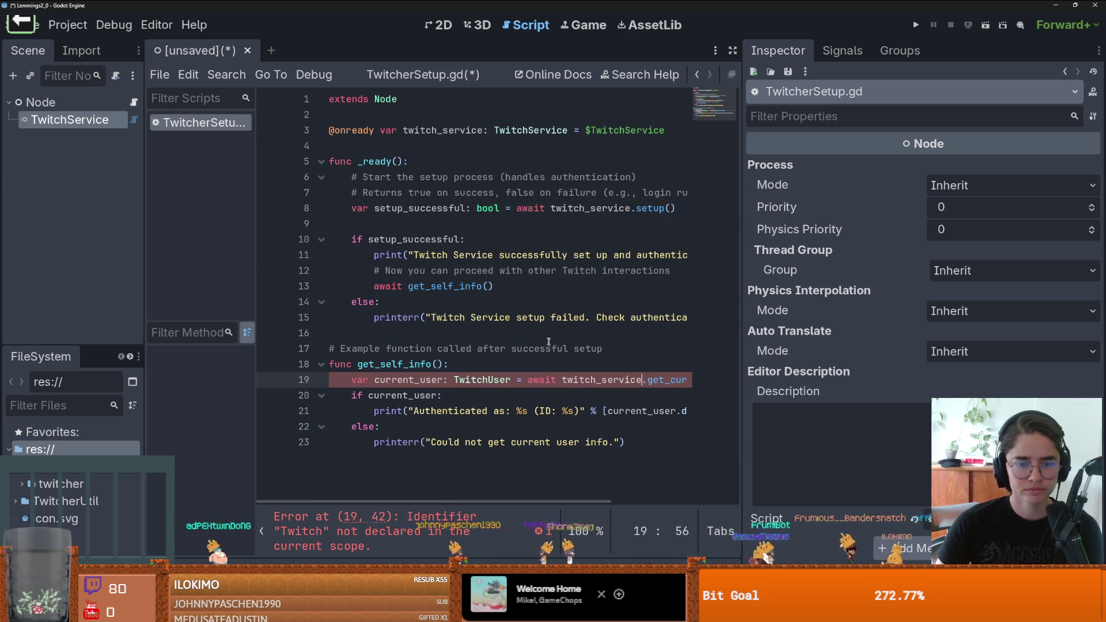
key("ctrl+s")
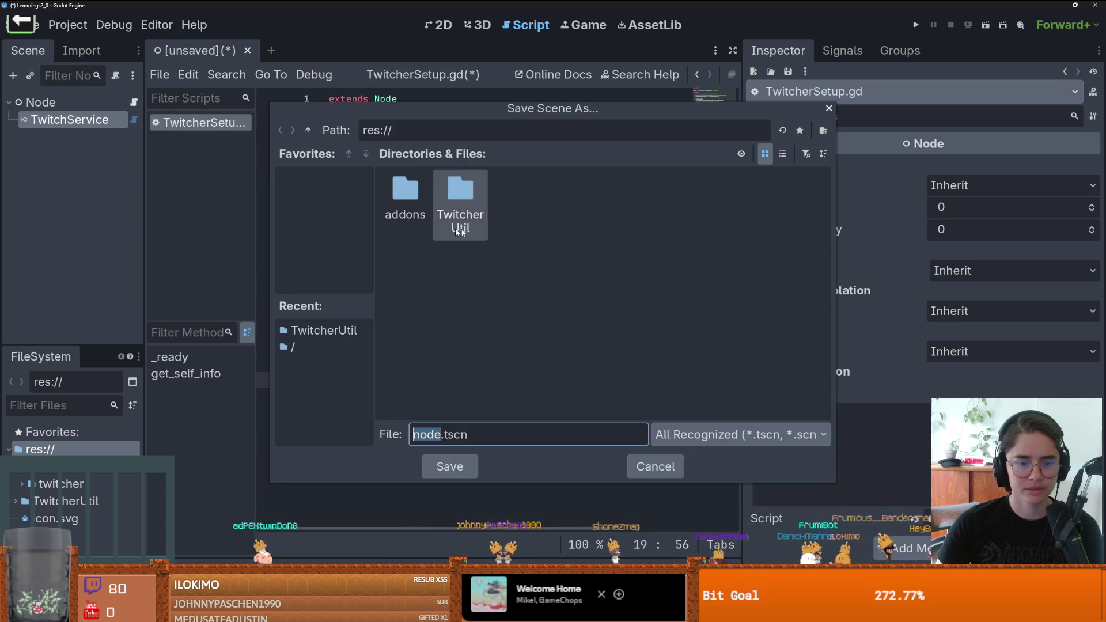
Step: In the TwitcherUtil folder, rename node.tscn to TwitcherSetup.tscn and save the scene
double_click(451, 204)
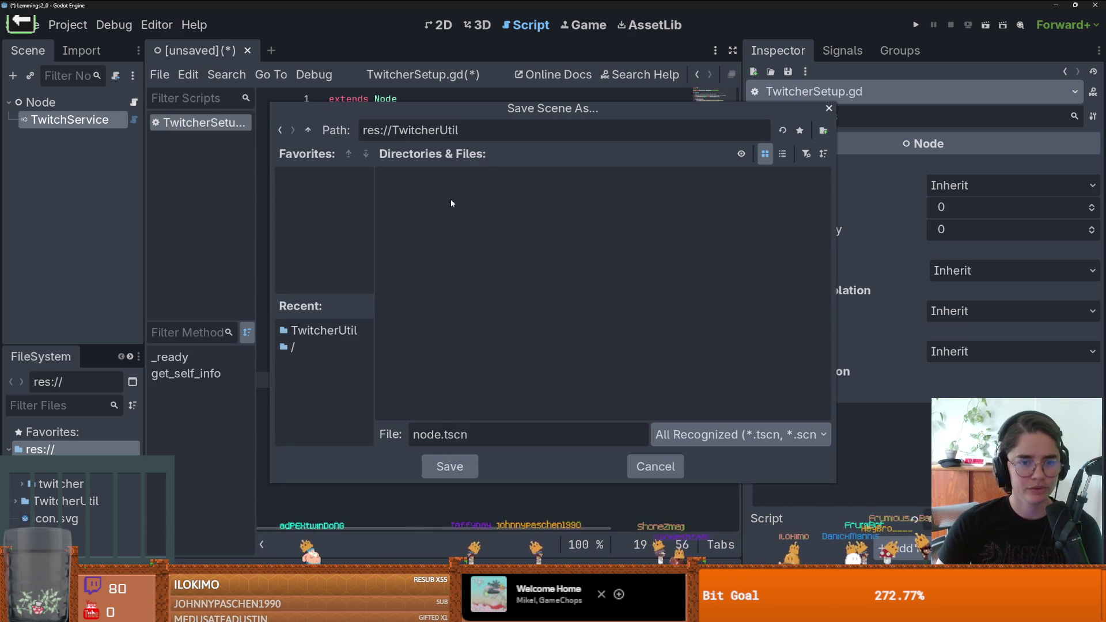
double_click(429, 435)
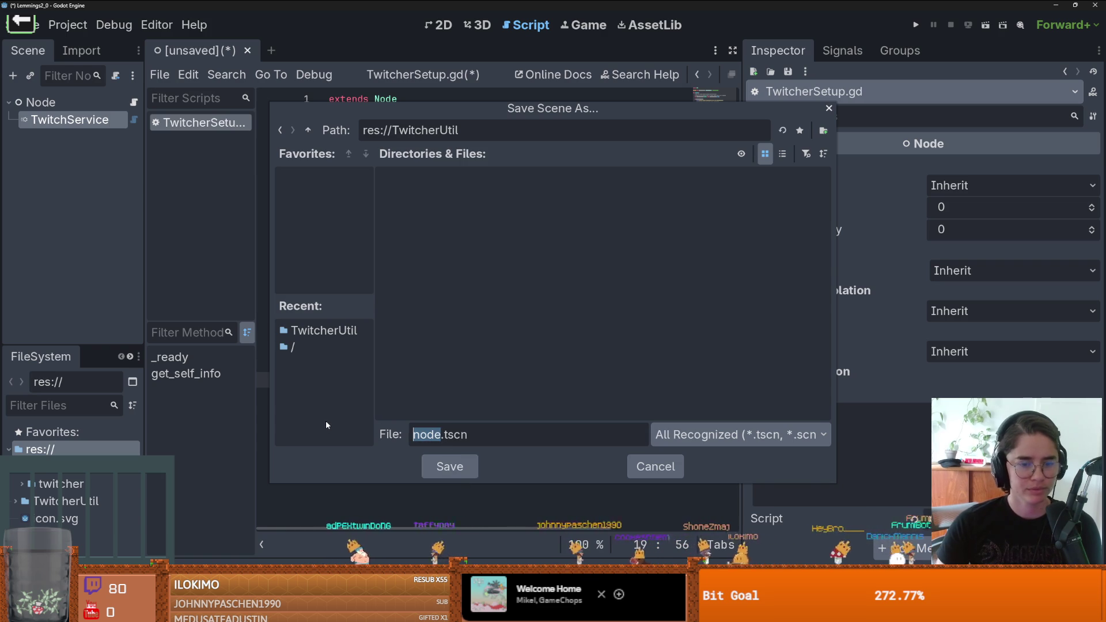
type("TwitcherSetup")
key("Return")
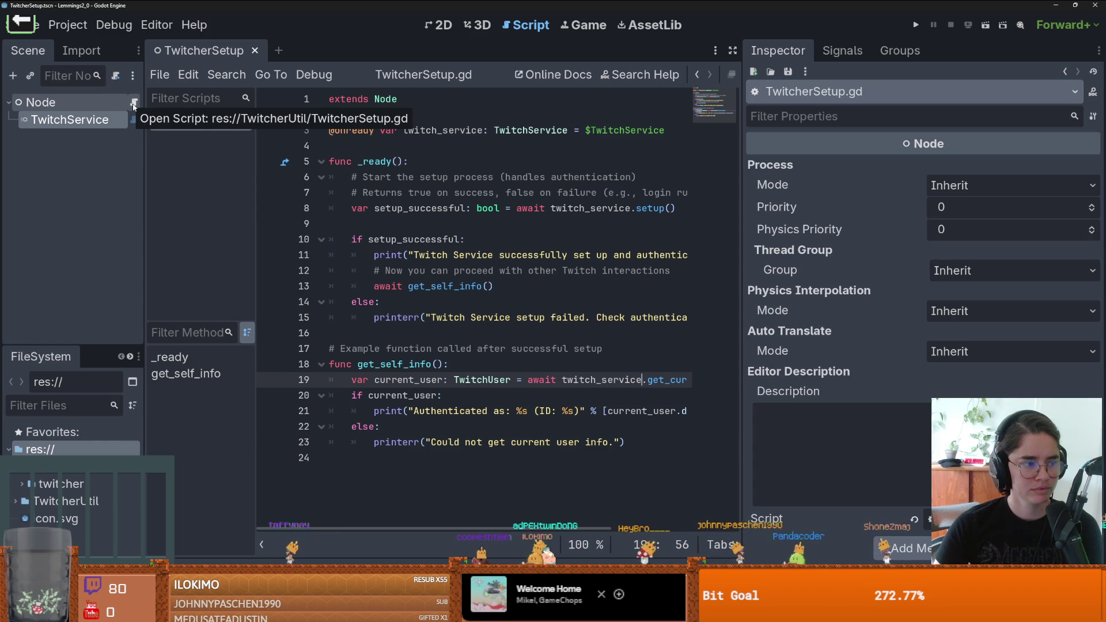
Step: Resize the Scene dock and move the Inspector split right so full script lines show
left_click_drag(144, 184, 171, 184)
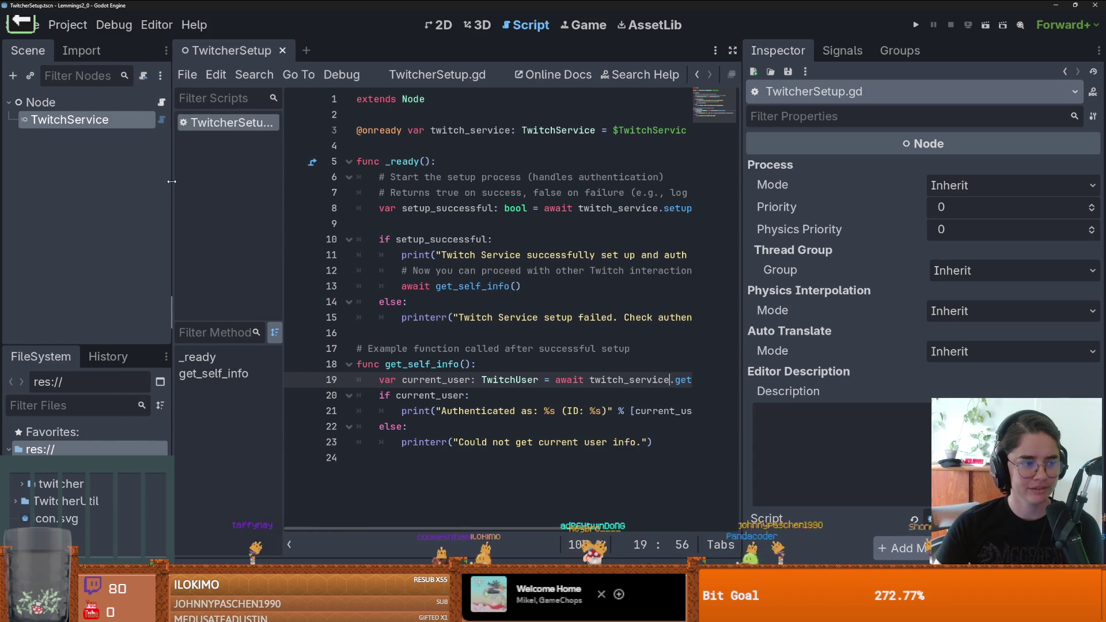
left_click(410, 230)
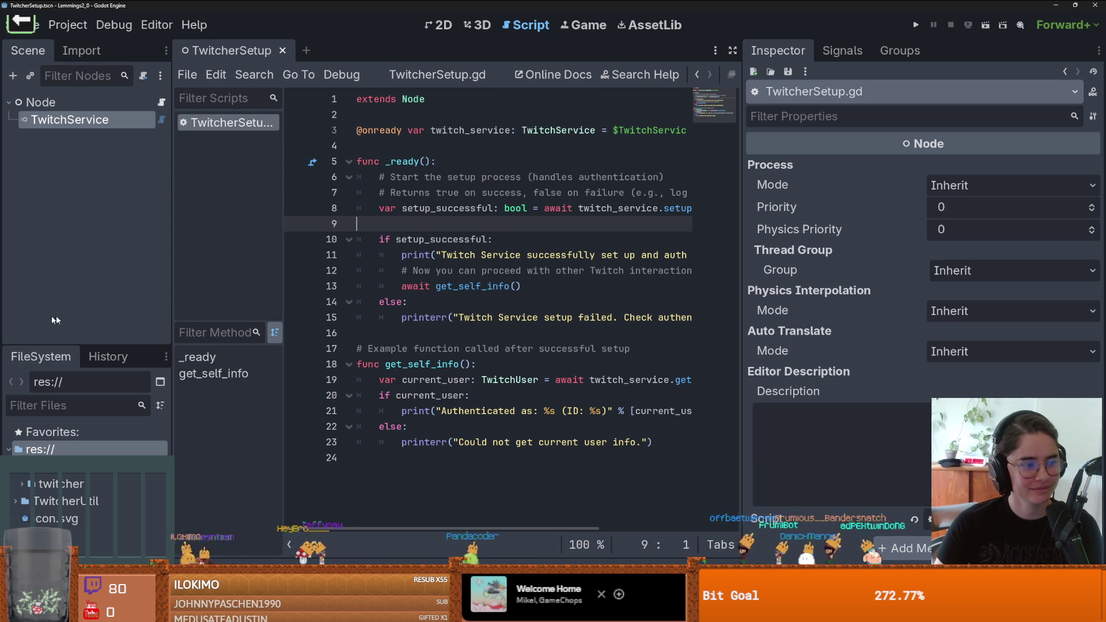
left_click_drag(173, 282, 125, 247)
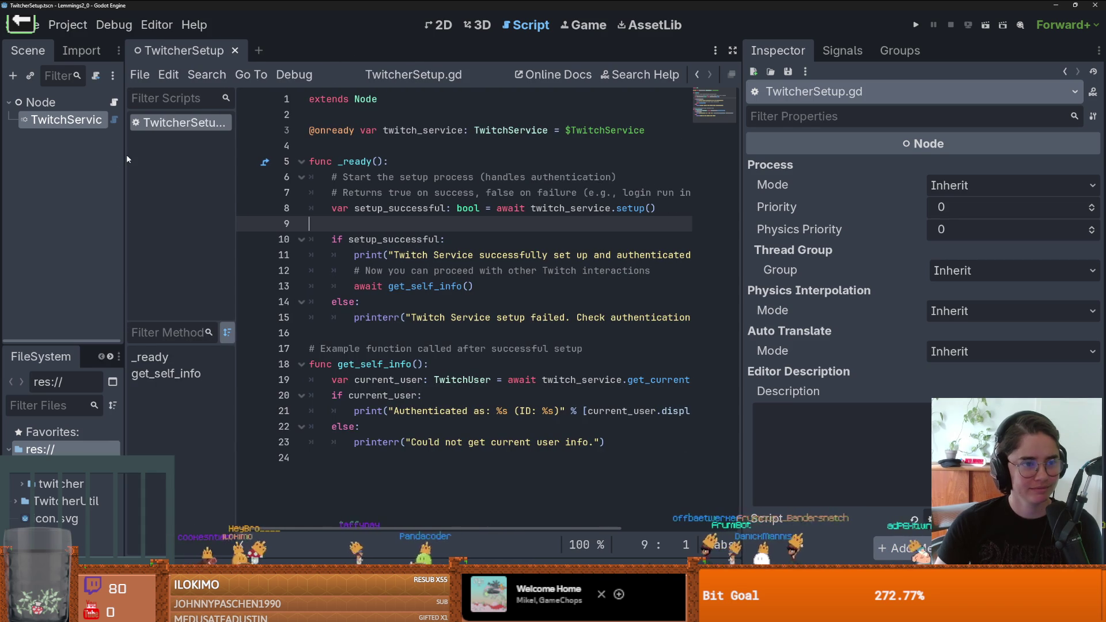
left_click_drag(125, 156, 167, 160)
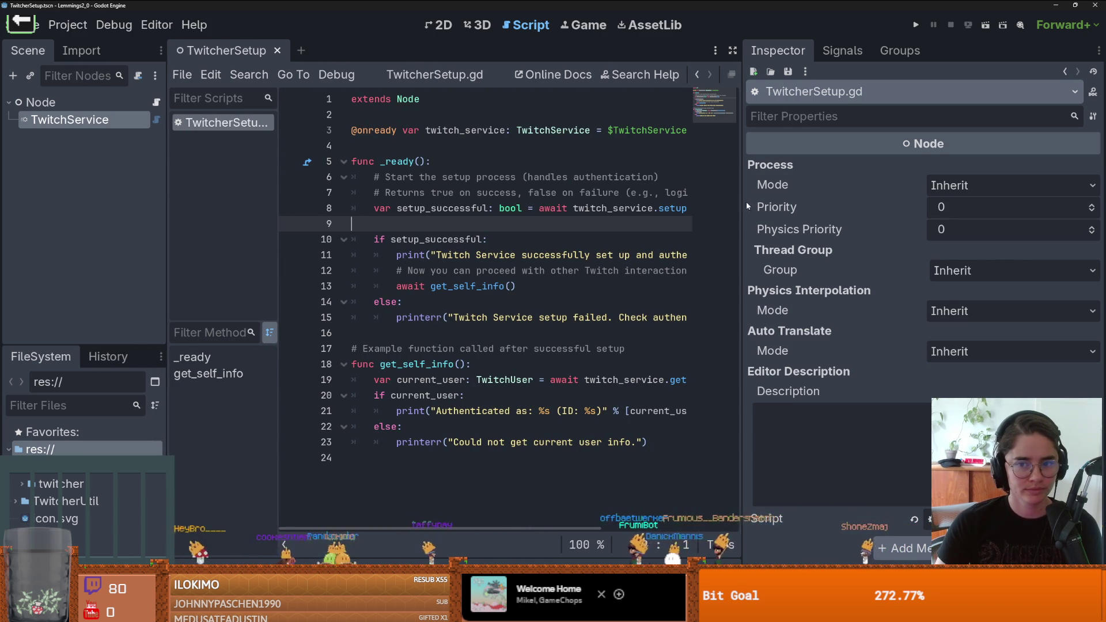
mouse_move(743, 206)
left_mouse_down()
mouse_move(956, 207)
mouse_move(856, 207)
left_mouse_up()
left_click(99, 108)
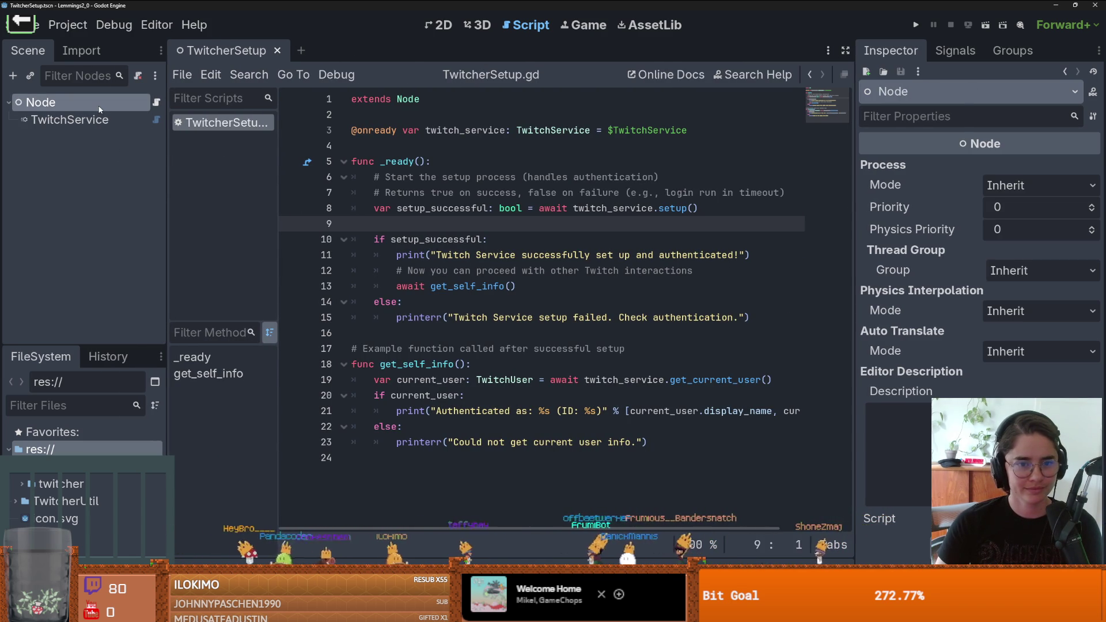
left_click(499, 177)
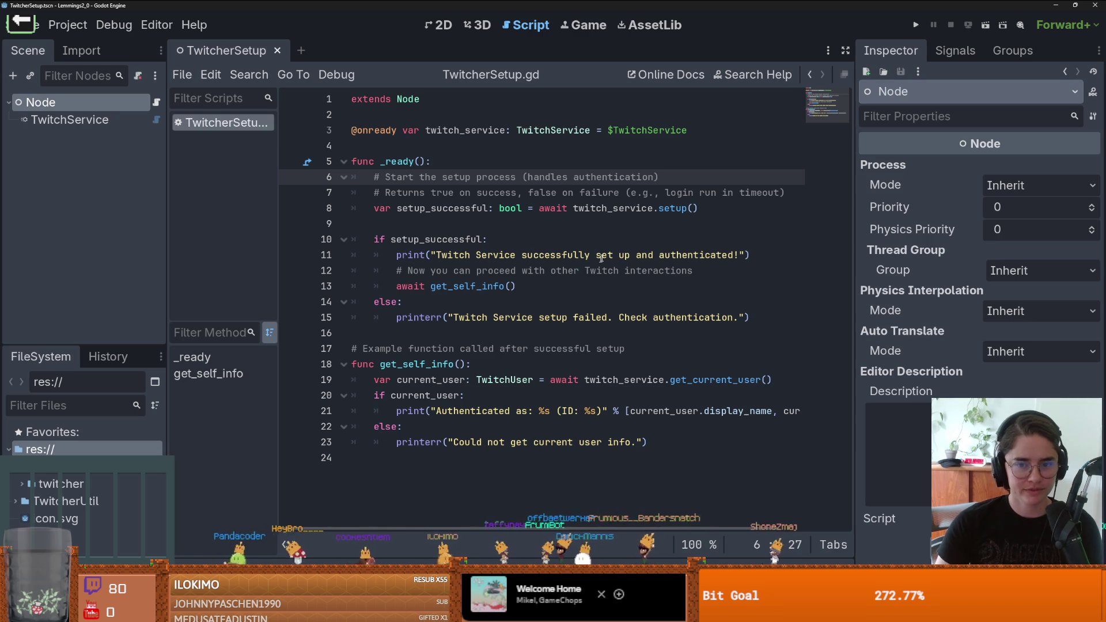
Step: Run the project with the current scene as main, close the failed run, and select TwitchService
left_click(916, 24)
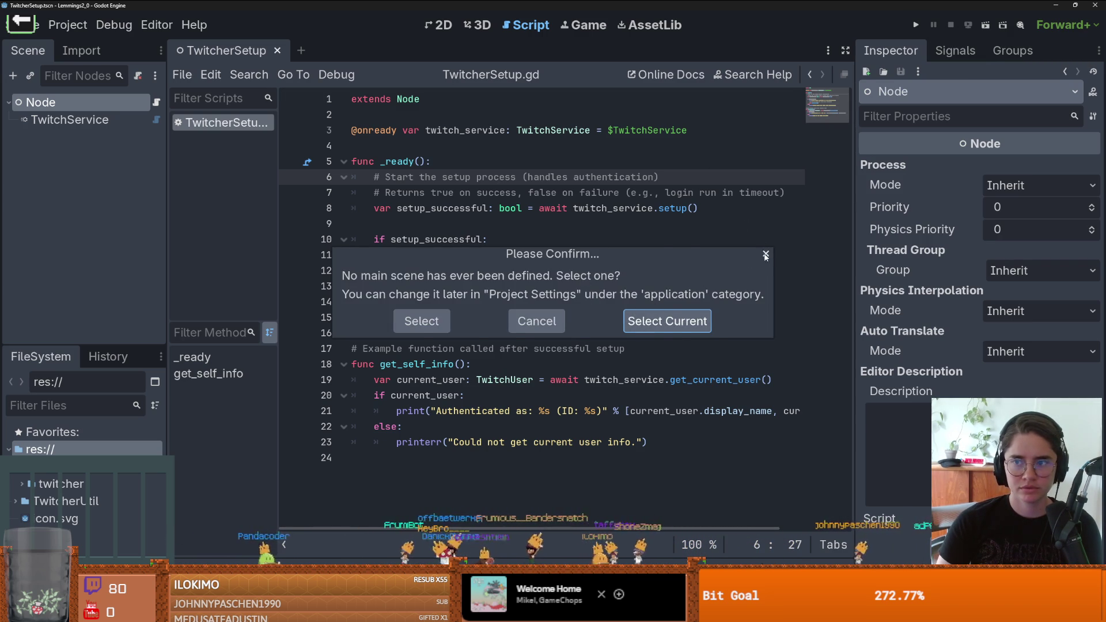
left_click(666, 320)
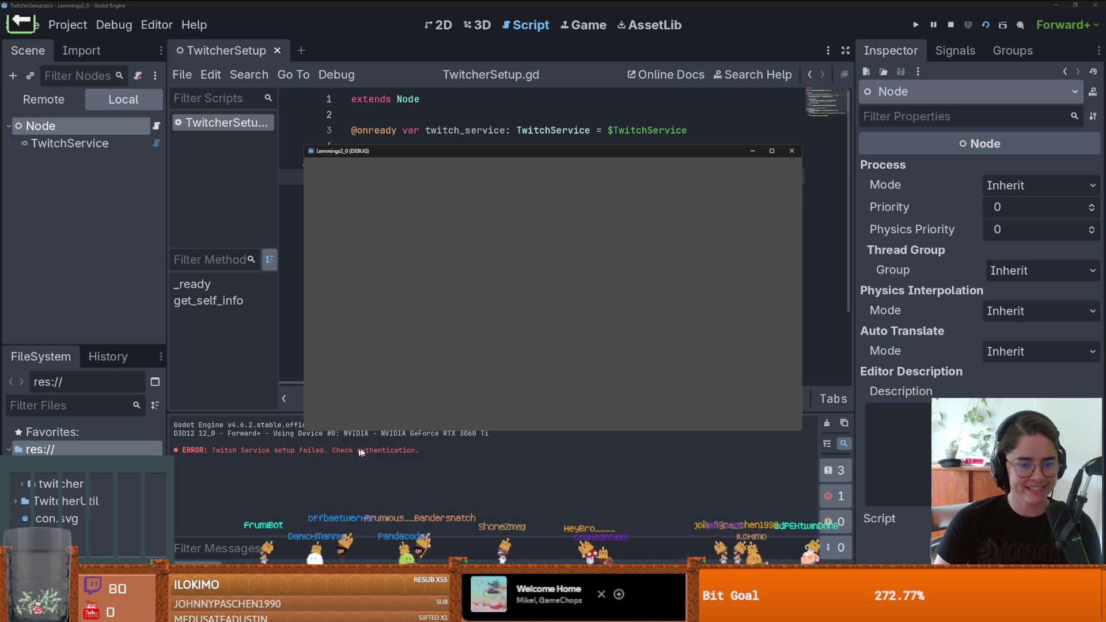
left_click(792, 150)
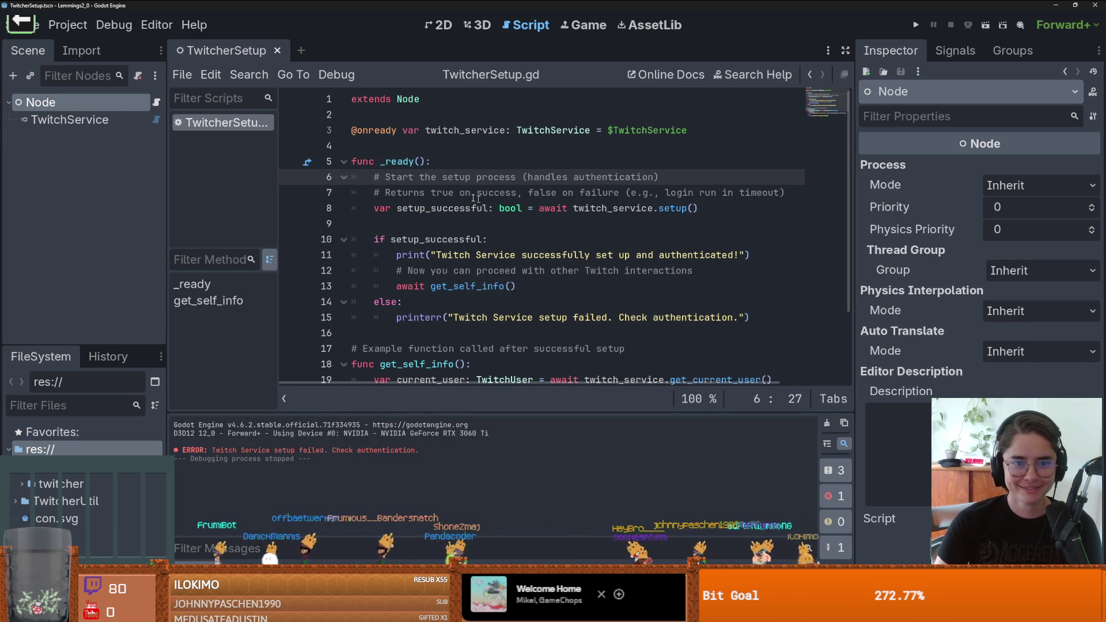
left_click(69, 119)
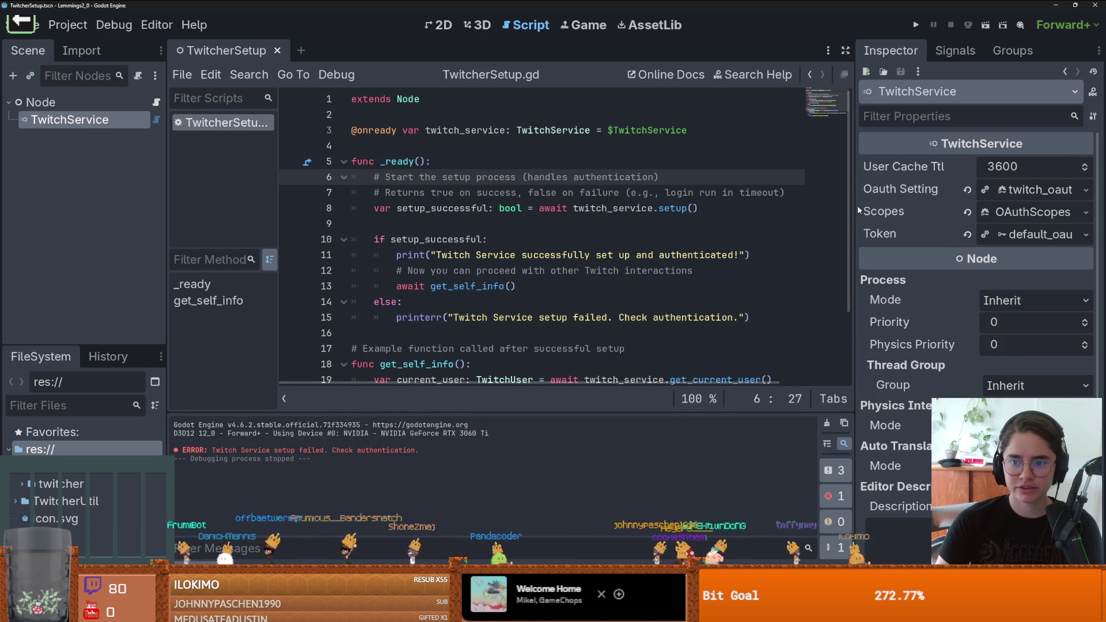
Step: Expand Scopes > Used Scopes in the Inspector and add one empty entry
left_click_drag(853, 211, 710, 210)
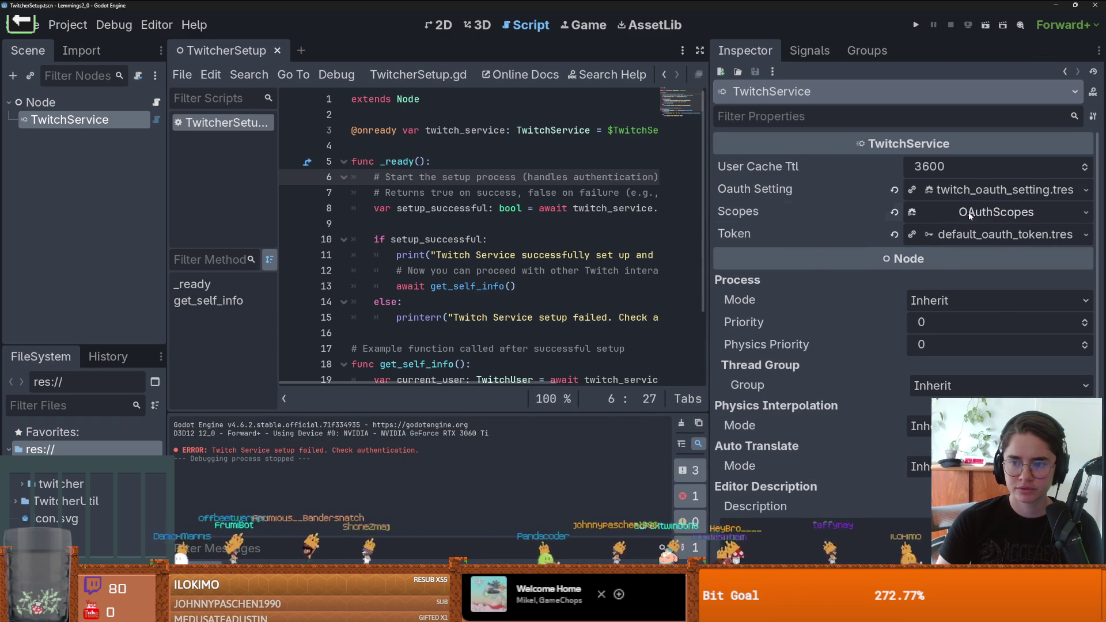
left_click(968, 212)
left_click(976, 237)
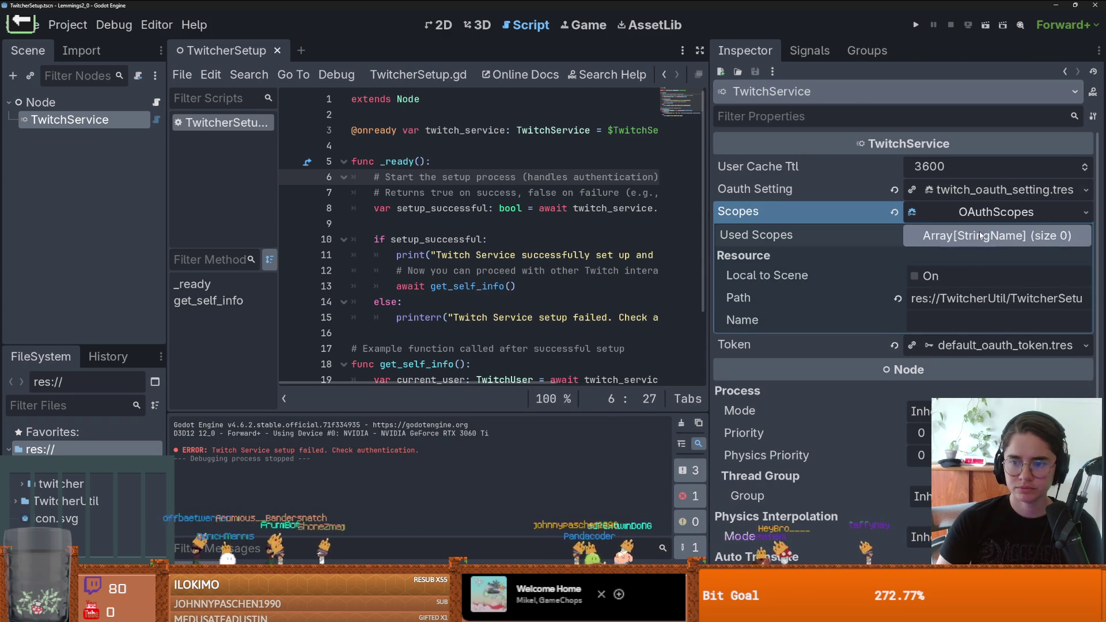
left_click(1080, 257)
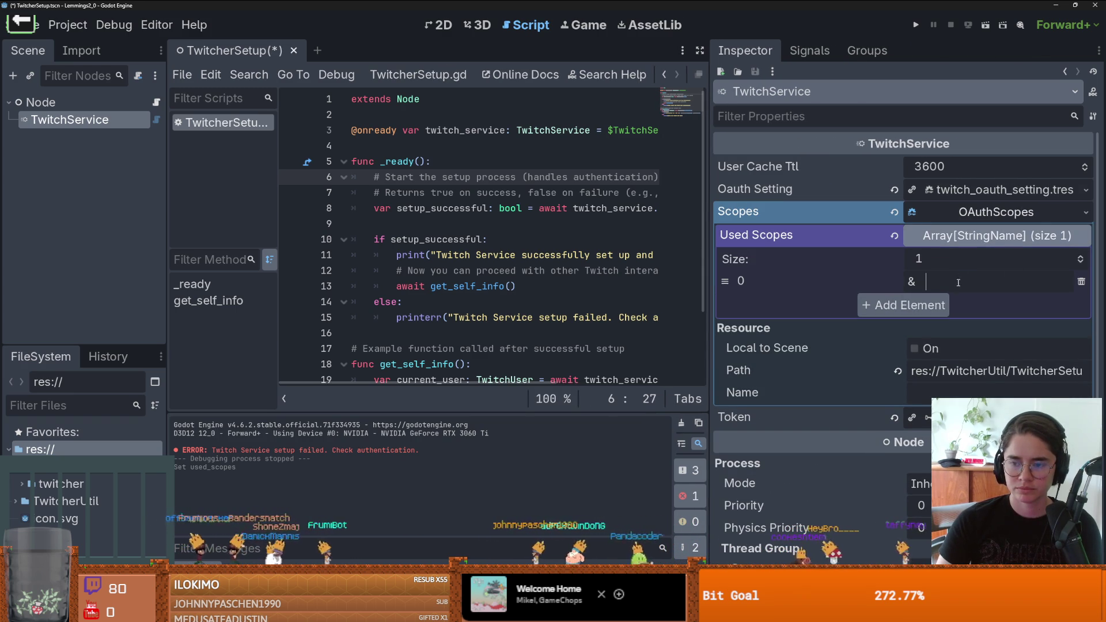
left_click(926, 281)
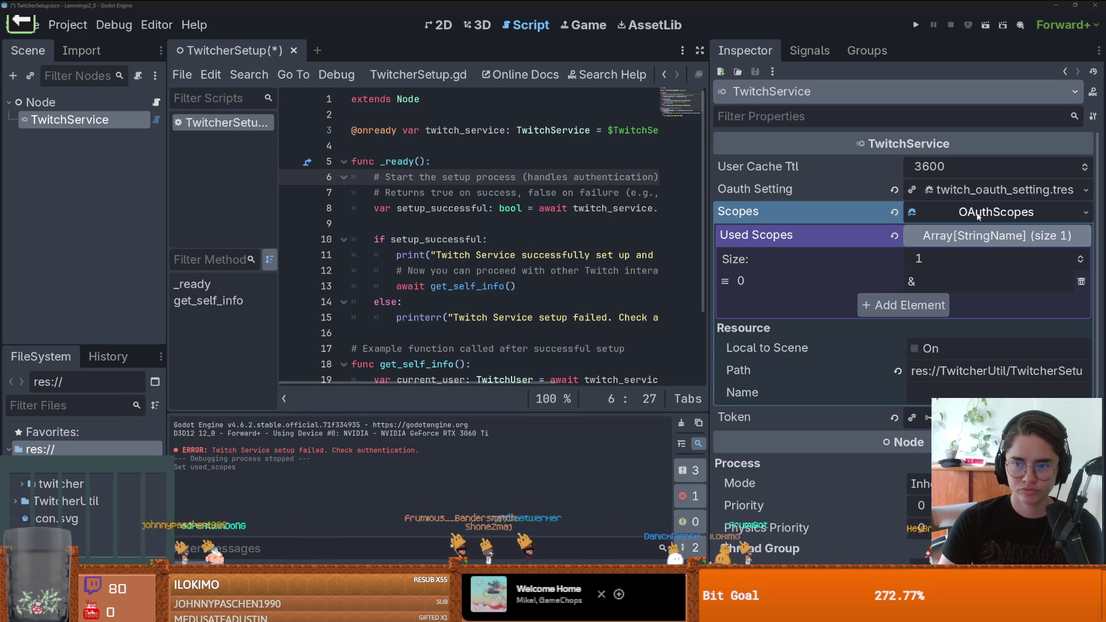
left_click(967, 281)
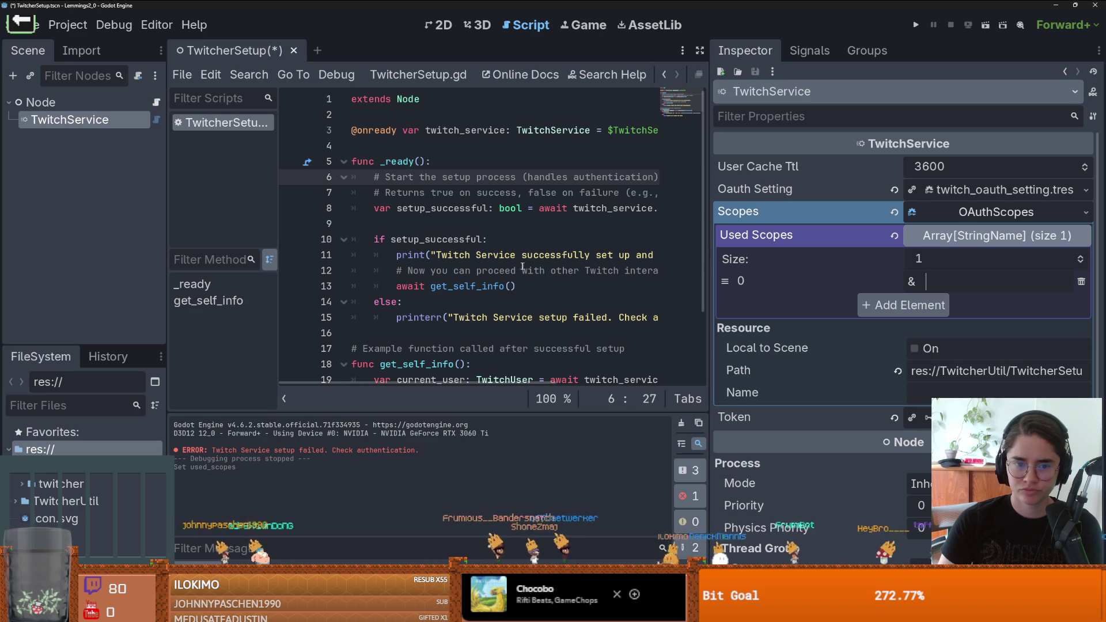
scroll(522, 269, "right", 5)
scroll(522, 268, "left", 5)
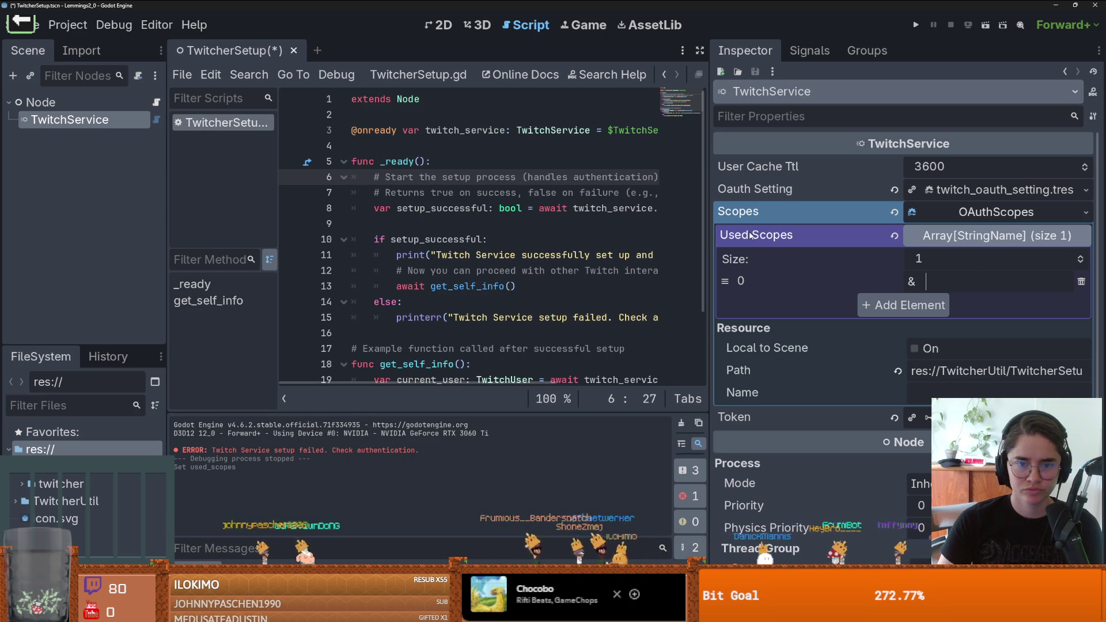
Step: Collapse Scopes and expand the twitcher addon folder in FileSystem to browse its contents
left_click_drag(710, 242, 845, 245)
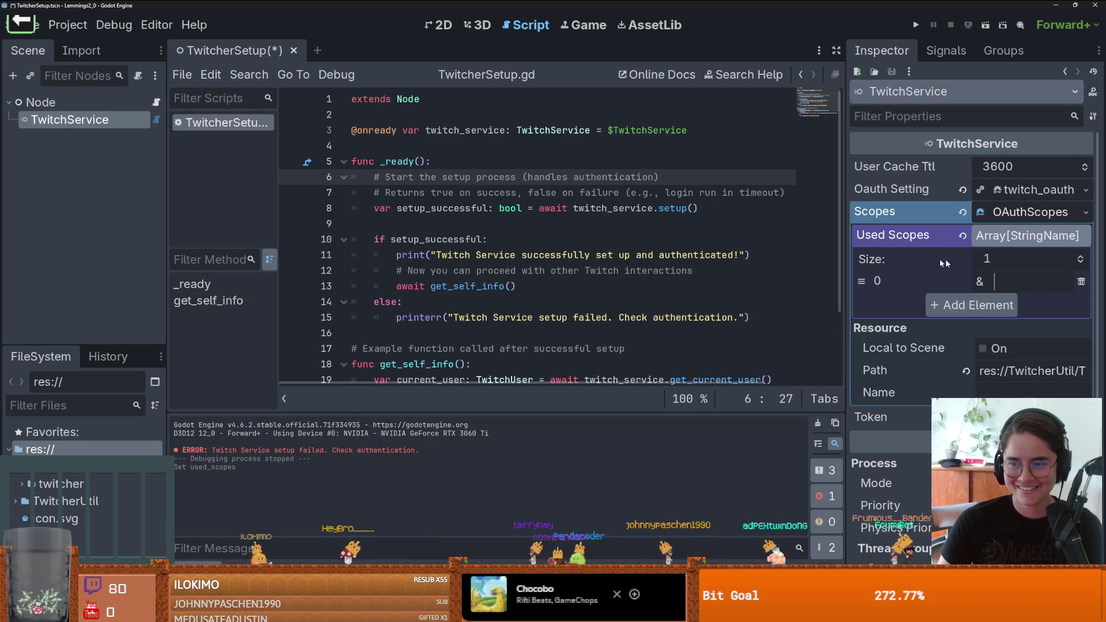
left_click_drag(842, 251, 764, 251)
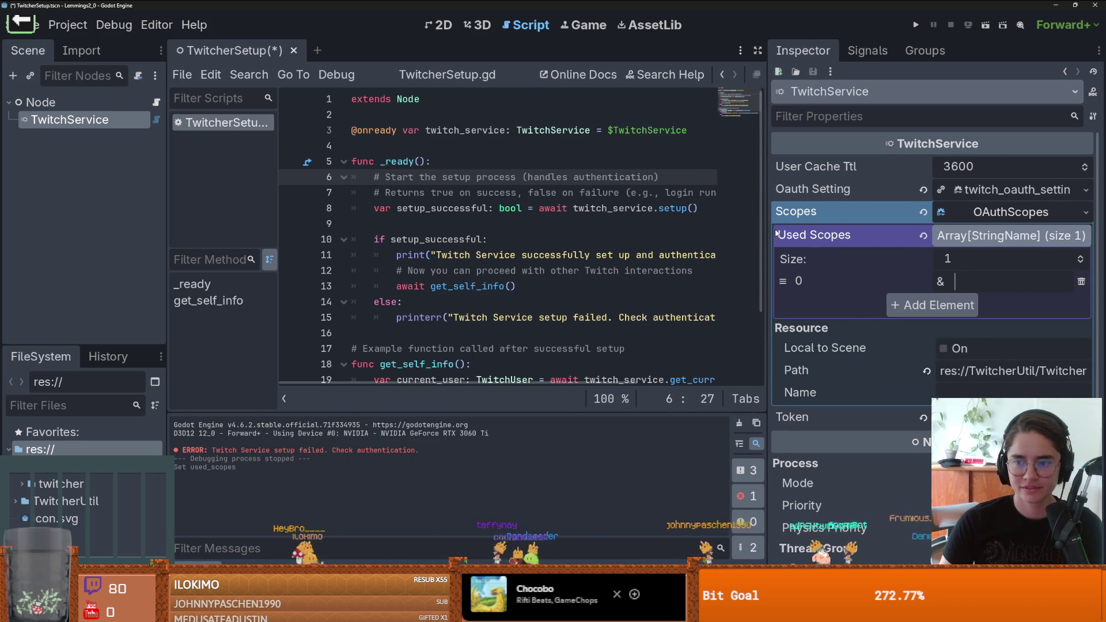
left_click(1005, 212)
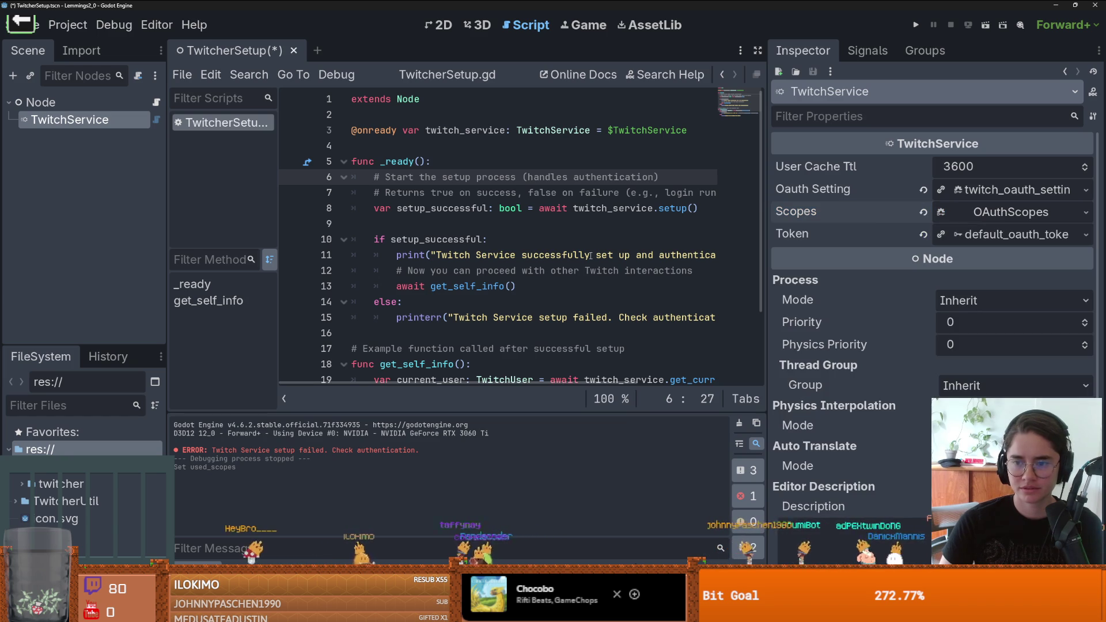
left_click(21, 483)
scroll(160, 485, "down", 2)
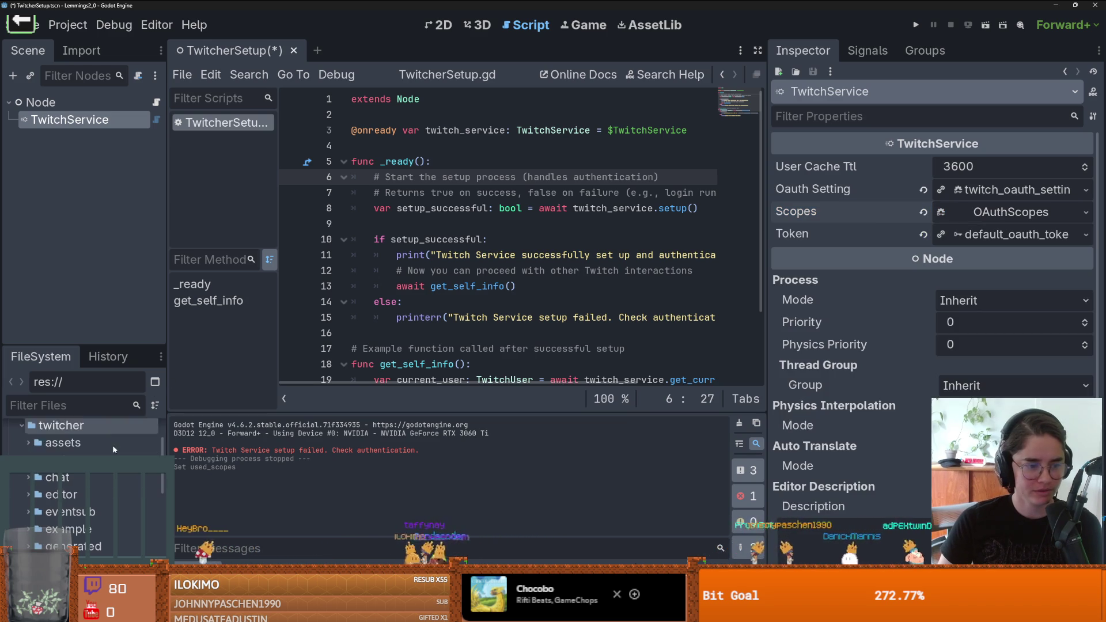
scroll(90, 474, "down", 5)
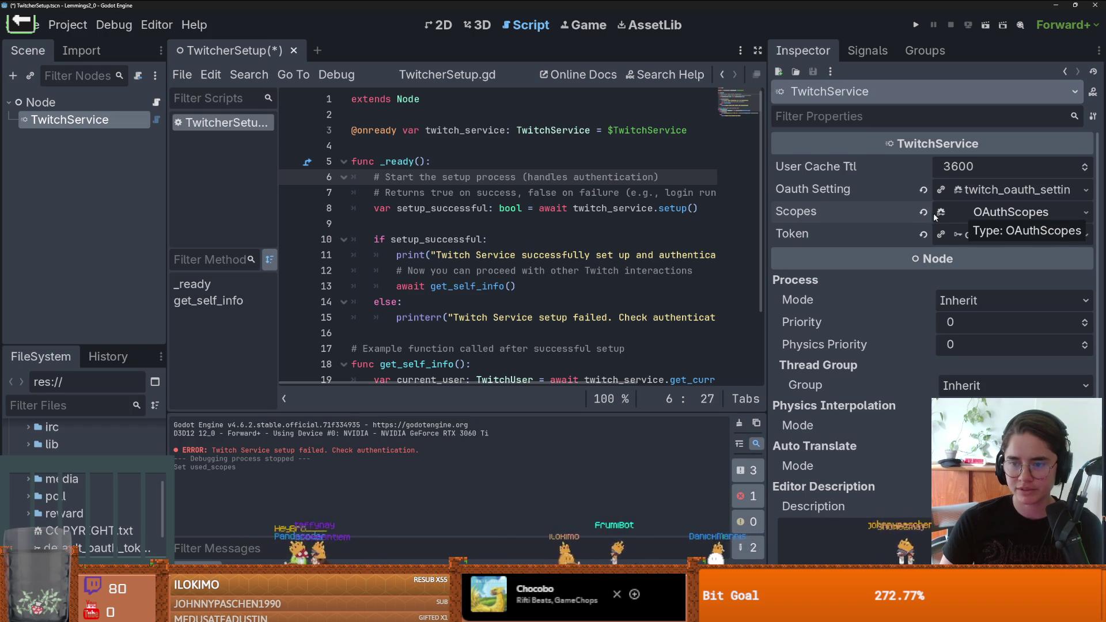
key("alt+Tab")
Step: Read the docs' OAuthScopes prerequisite, then in Godot widen the Inspector and expand Scopes
scroll(459, 224, "up", 4)
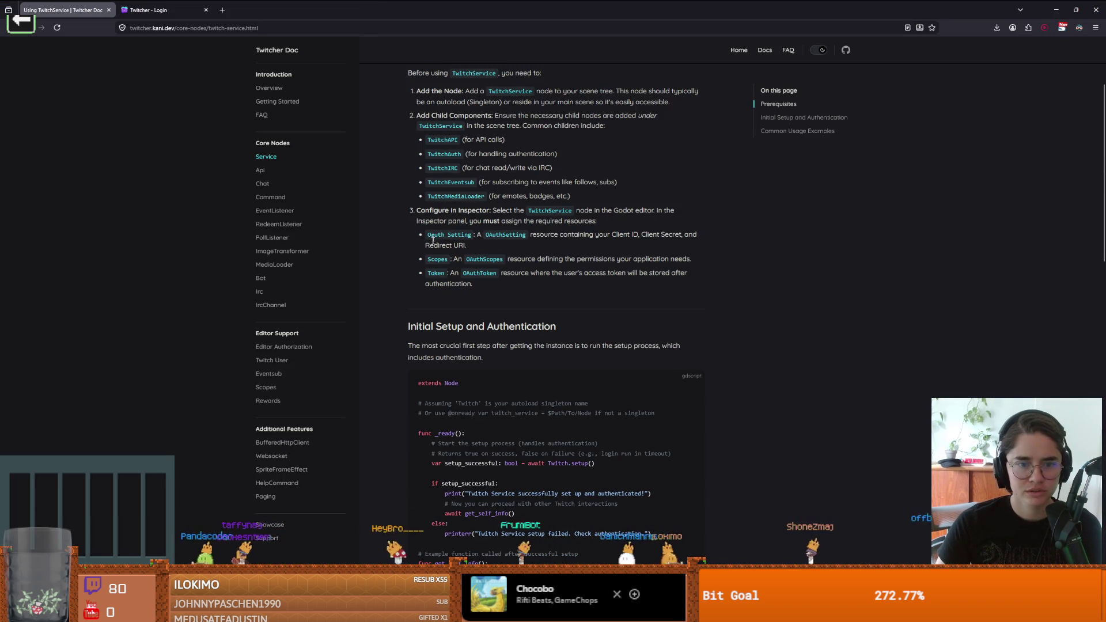
double_click(476, 260)
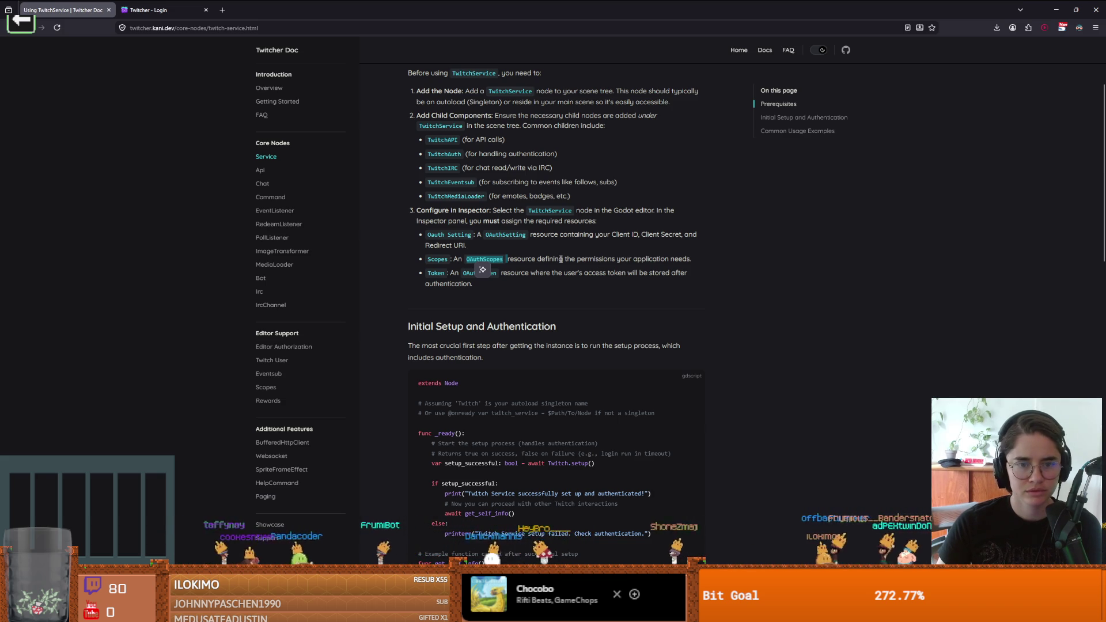
scroll(561, 259, "down", 3)
scroll(560, 272, "down", 5)
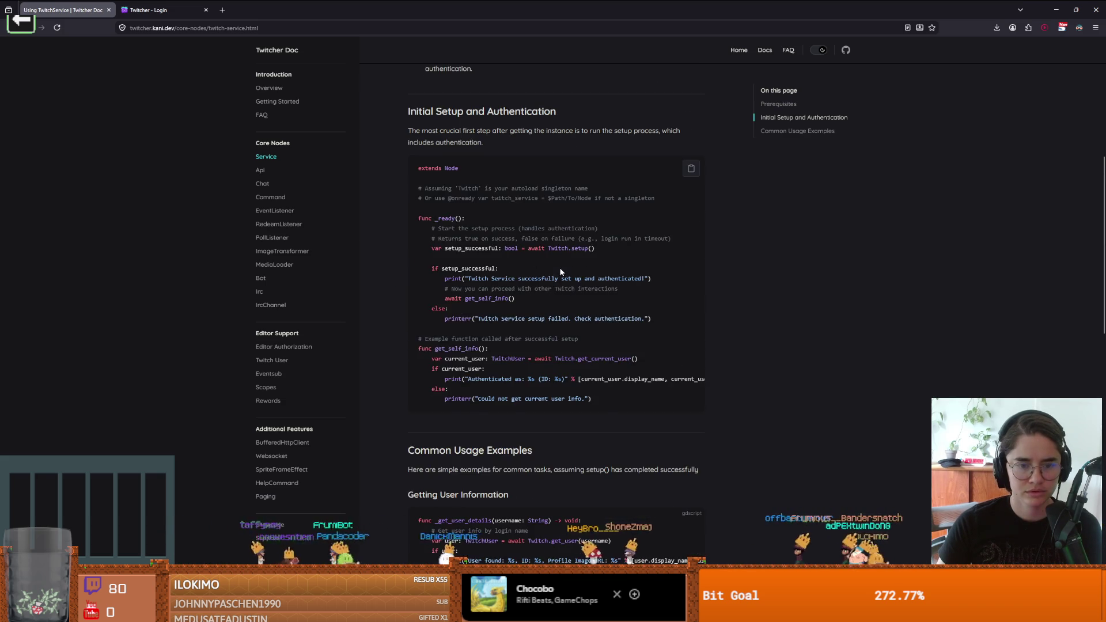
scroll(560, 269, "down", 3)
scroll(560, 269, "up", 11)
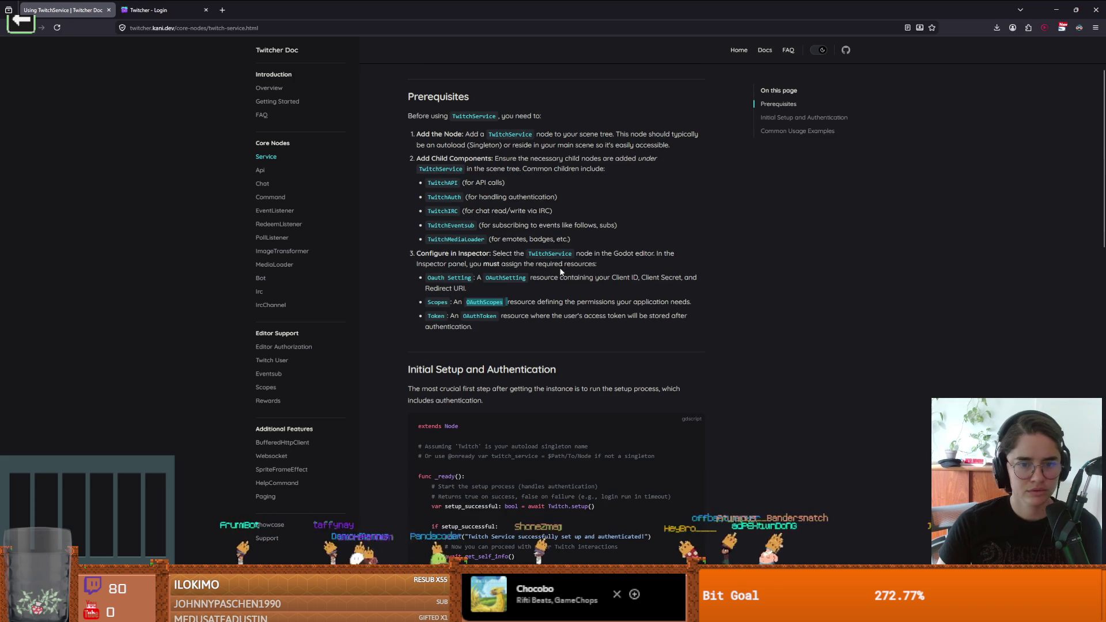
double_click(479, 305)
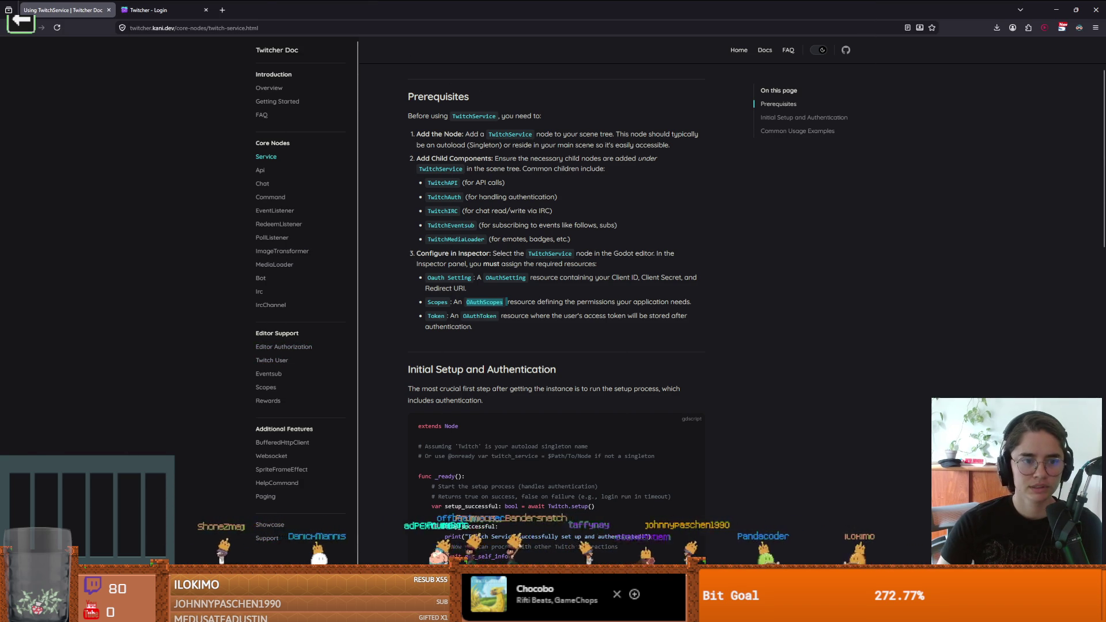
key("alt+Tab")
mouse_move(765, 220)
left_mouse_down()
mouse_move(950, 219)
mouse_move(569, 207)
left_mouse_up()
left_click(872, 210)
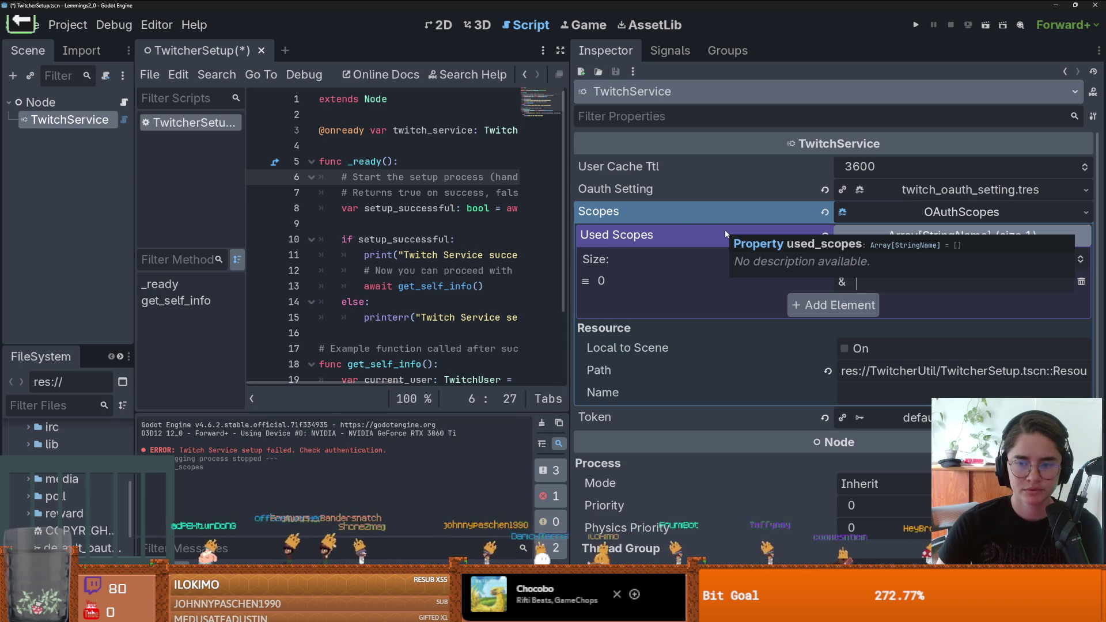
Step: Open the Project menu to show Project Settings, Export and Reload Current Project
left_click(67, 25)
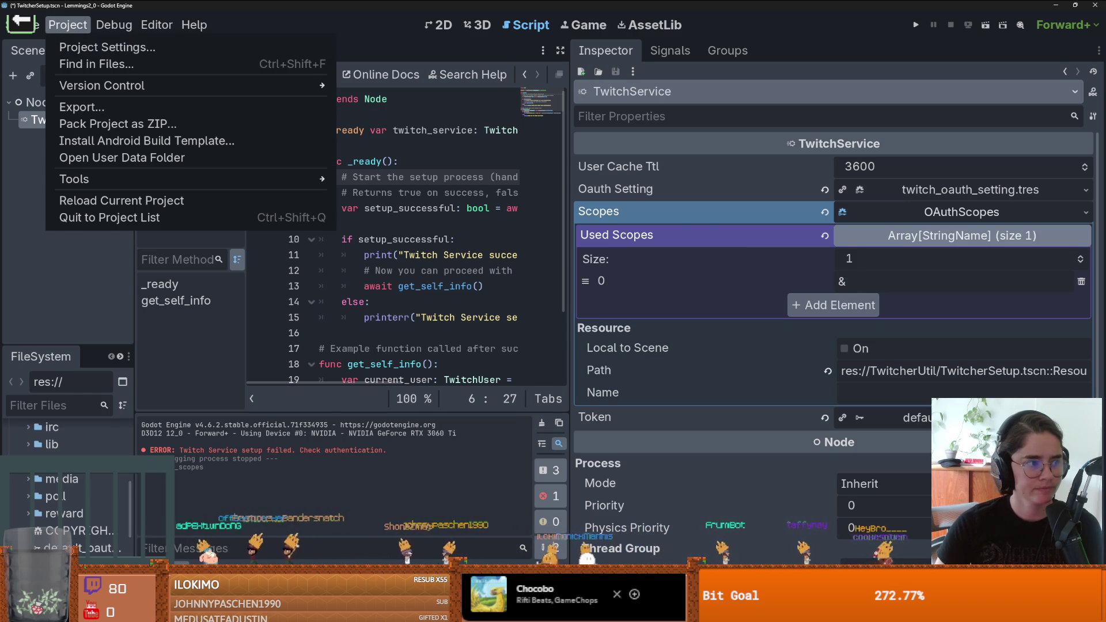
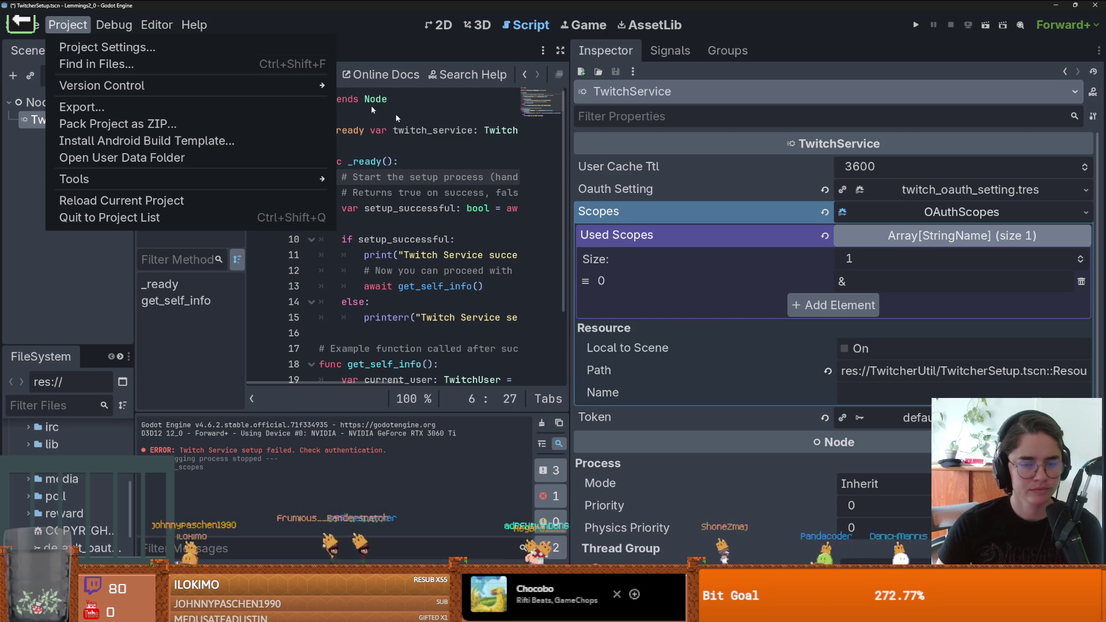
Step: Dismiss the Project menu and widen the script editor
left_click(455, 161)
left_click_drag(568, 186, 779, 199)
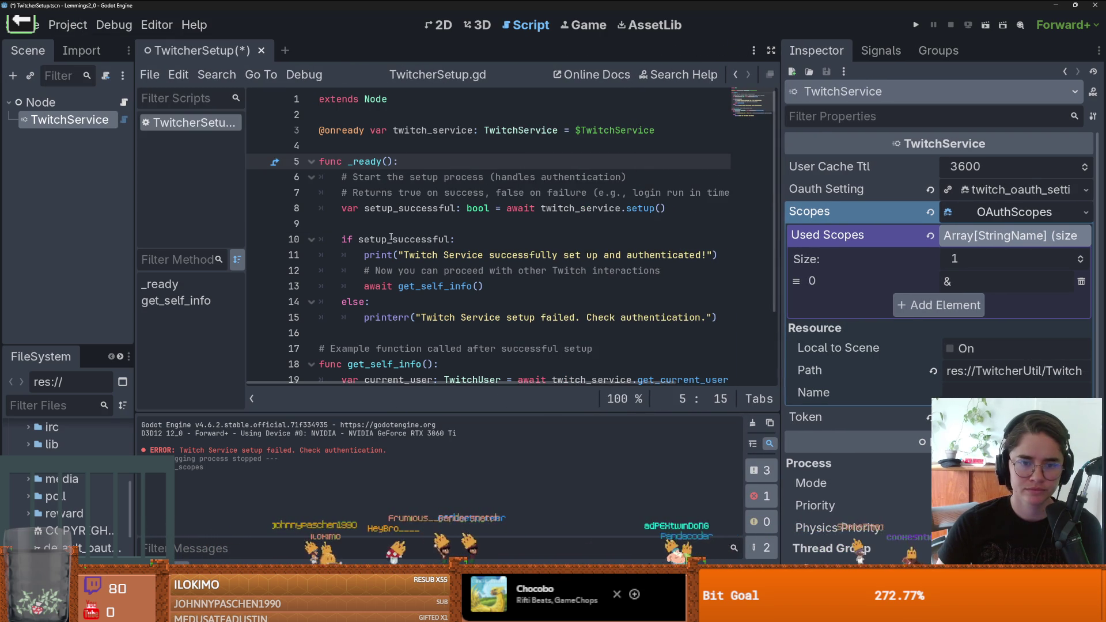
mouse_move(391, 237)
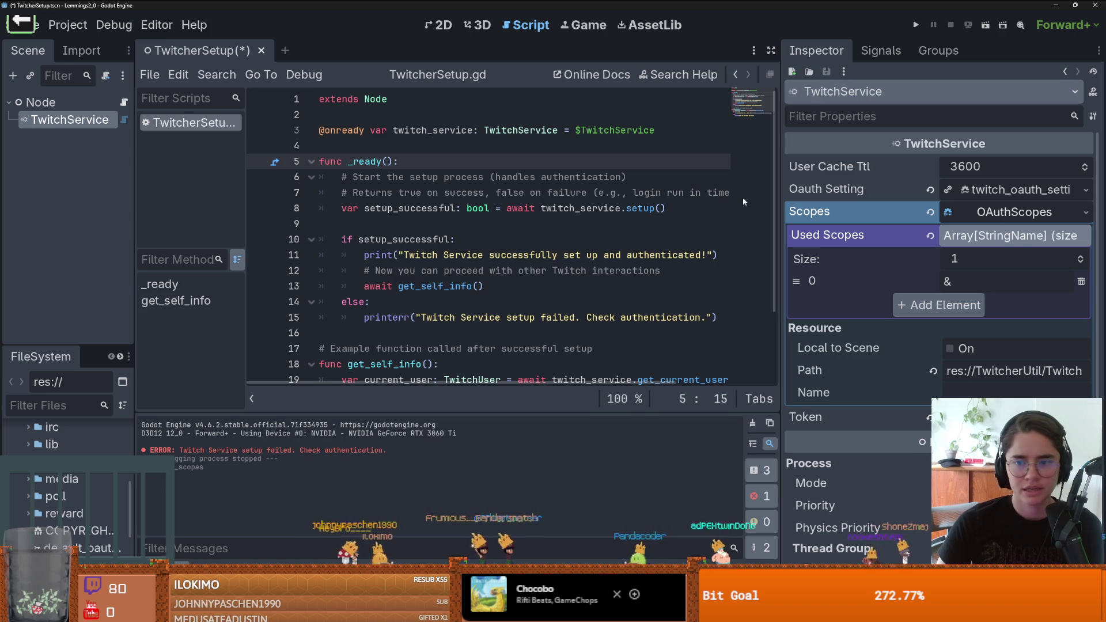
left_click(67, 24)
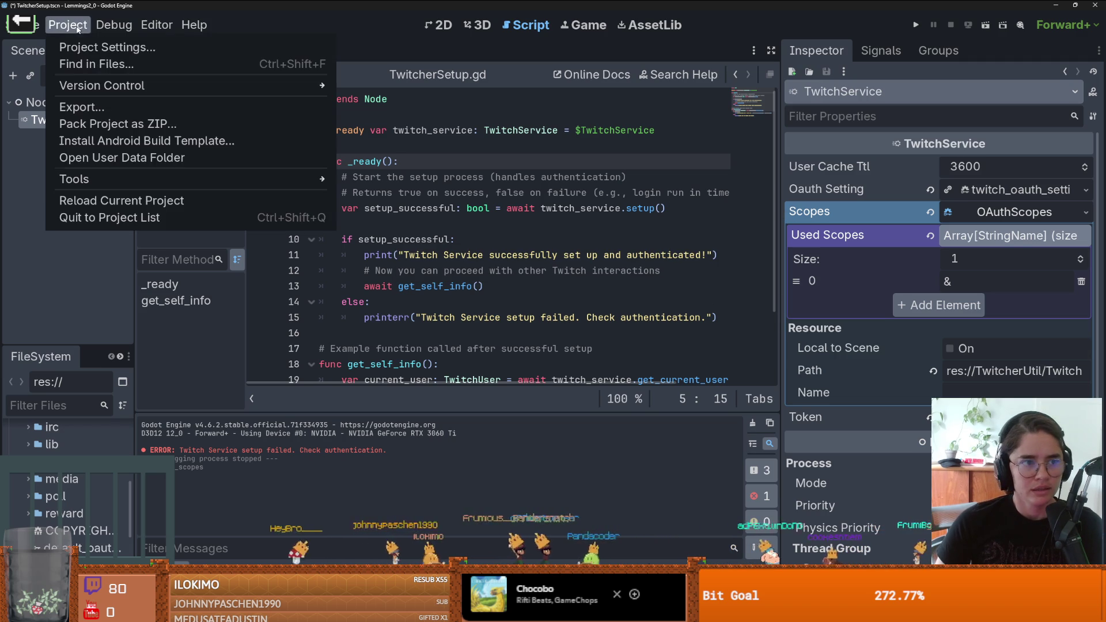
left_click(507, 208)
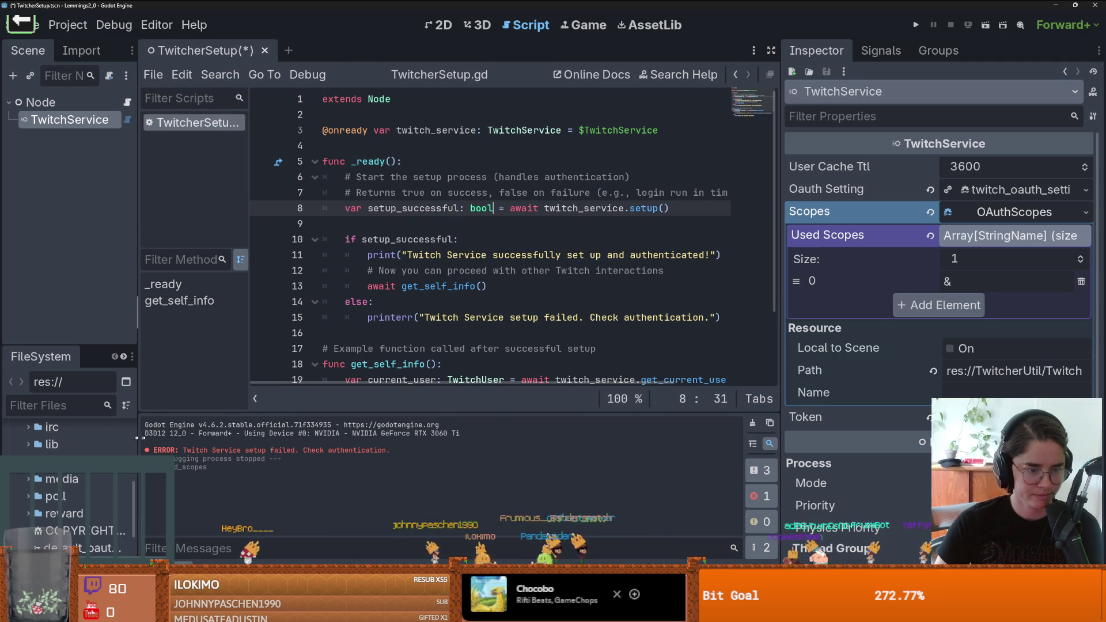
Step: Enlarge the FileSystem panel and expand res://addons/twitcher and its auth folder
left_click_drag(135, 437, 218, 438)
left_click_drag(132, 344, 132, 113)
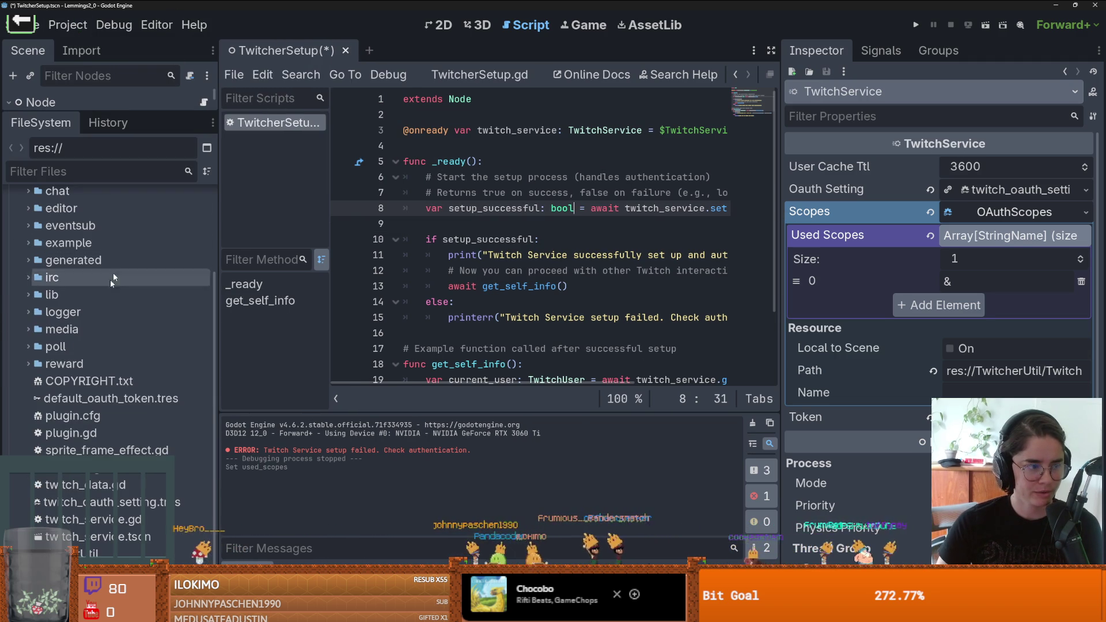
scroll(49, 368, "up", 3)
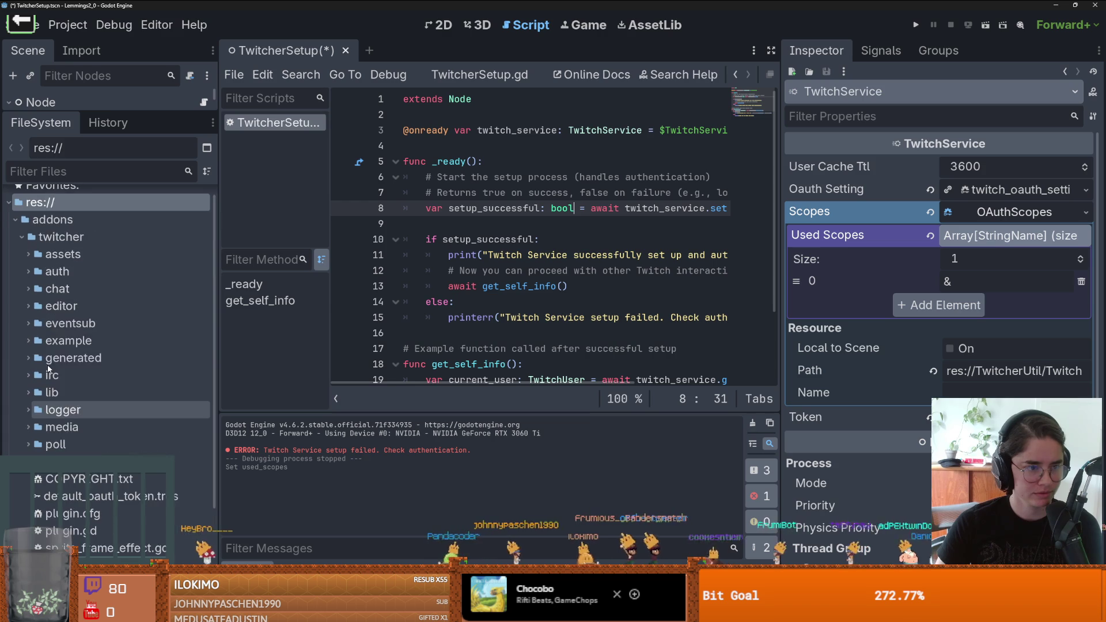
scroll(48, 368, "up", 1)
left_click(16, 251)
left_click(16, 251)
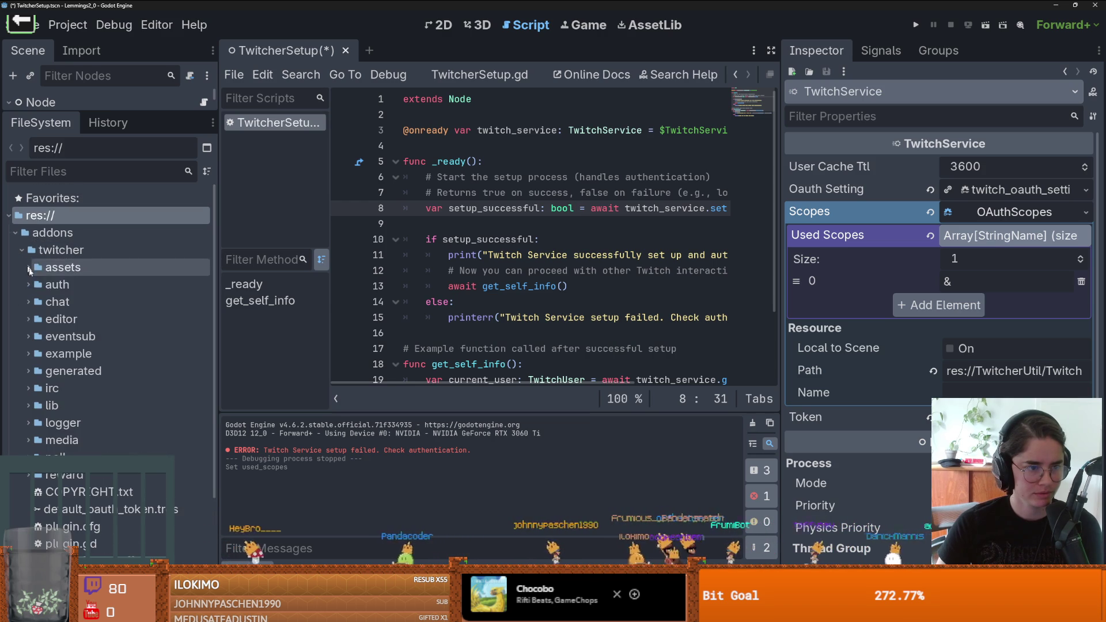
left_click(28, 284)
Step: Open twitch_oauth_scopes.gd and view its TwitchOAuthScopes class declaration
double_click(127, 354)
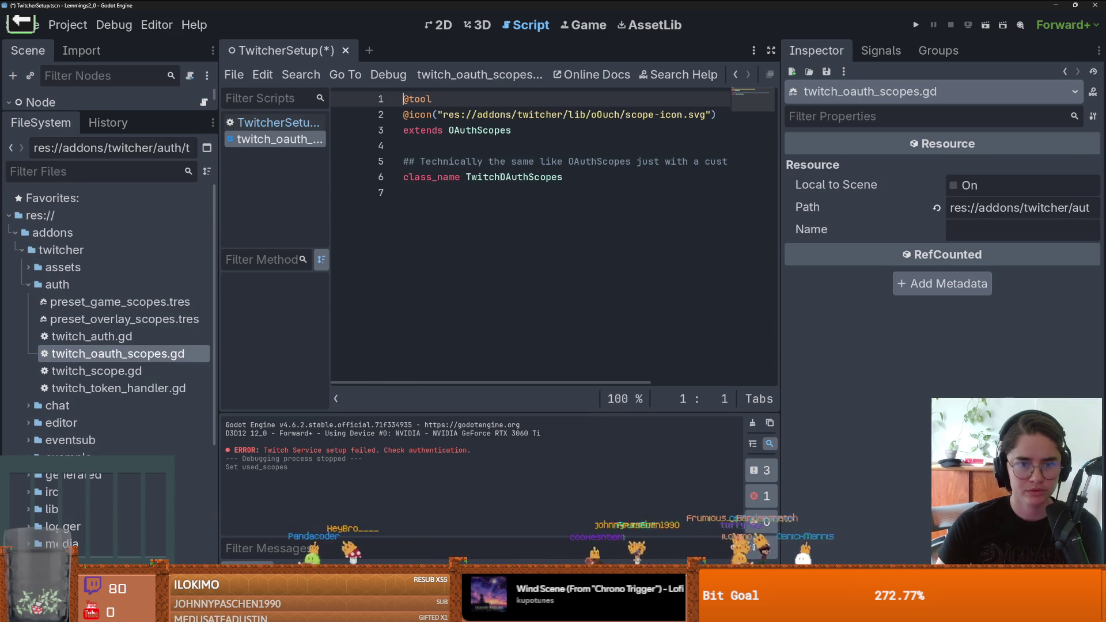
left_click(500, 178)
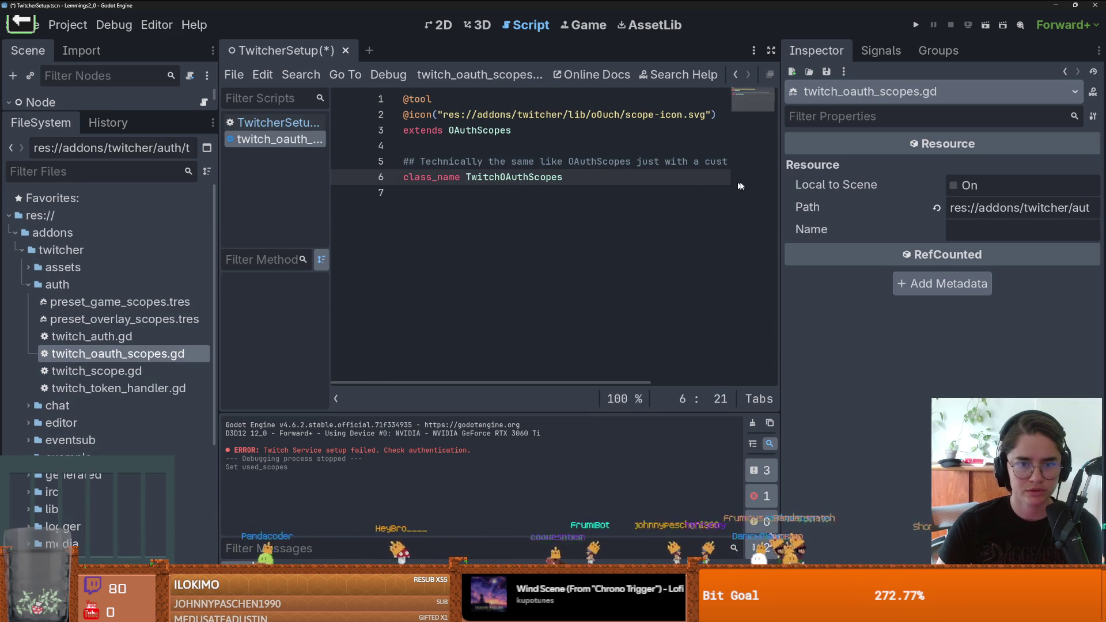
left_click_drag(220, 198, 142, 198)
scroll(475, 170, "right", 3)
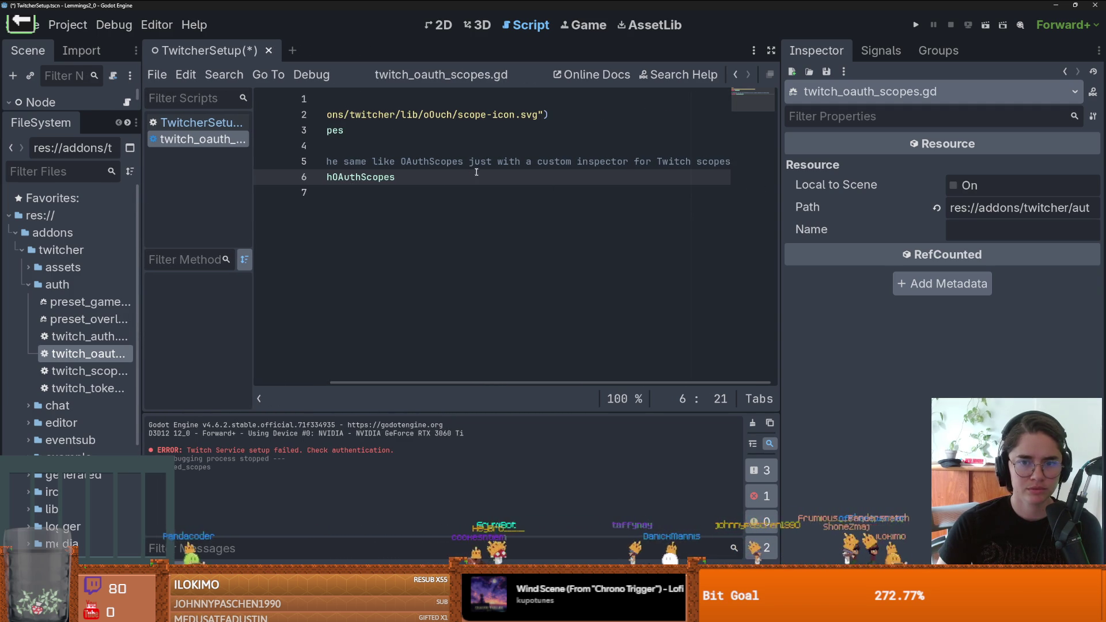
scroll(492, 182, "left", 3)
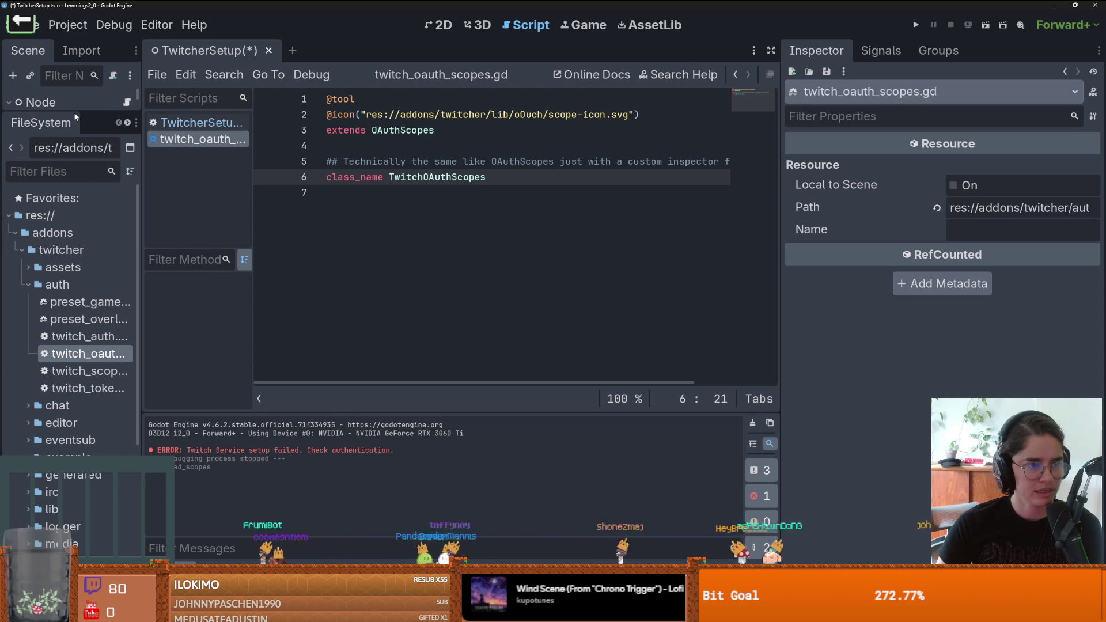
Step: Open twitch_service.gd from the TwitchService node, then go back to TwitcherSetup.gd
left_click_drag(75, 116, 74, 270)
left_click(131, 119)
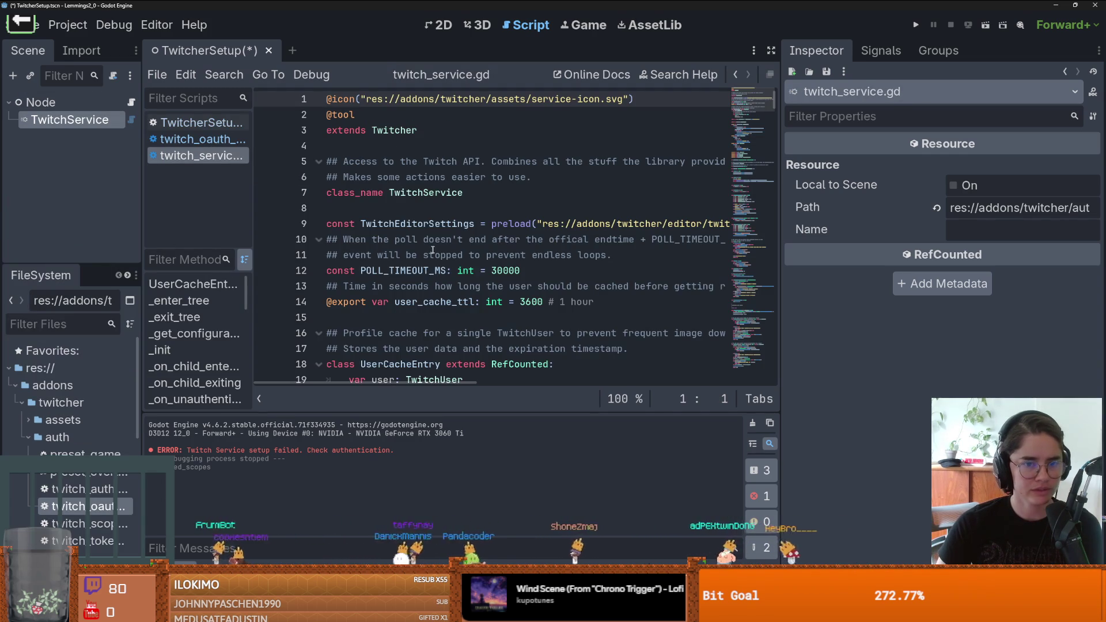
scroll(433, 249, "down", 7)
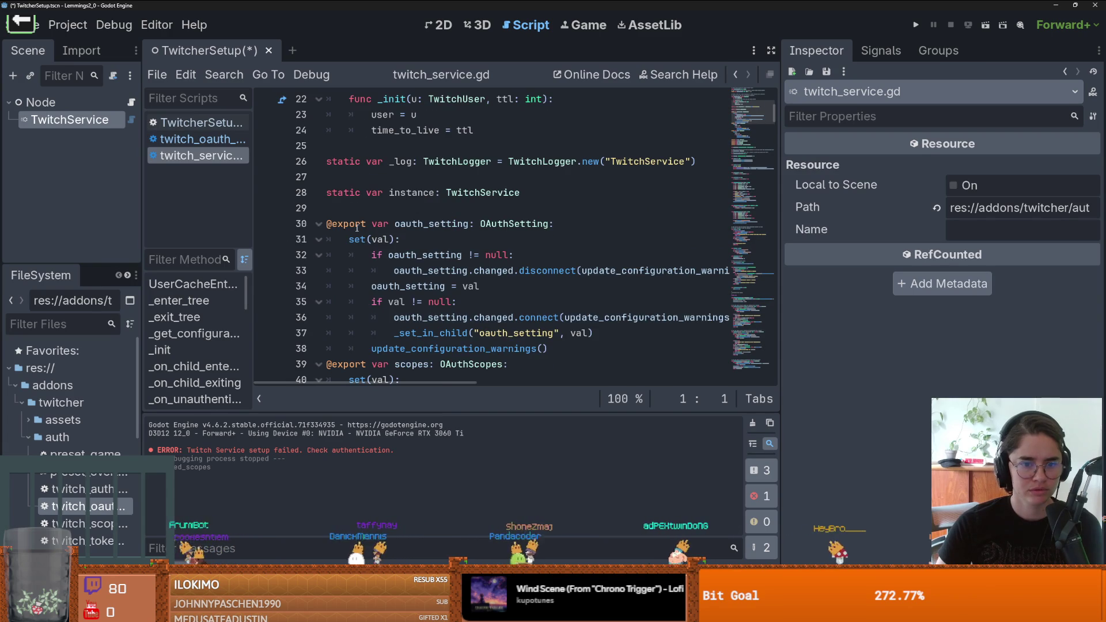
left_click(198, 122)
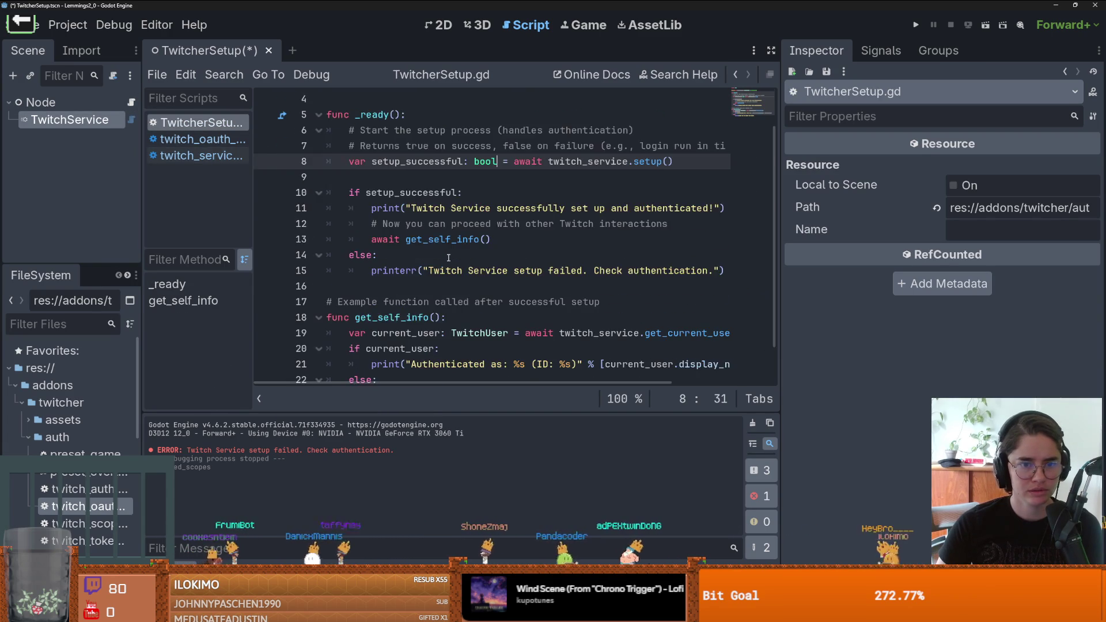
scroll(448, 257, "down", 2)
scroll(448, 257, "up", 2)
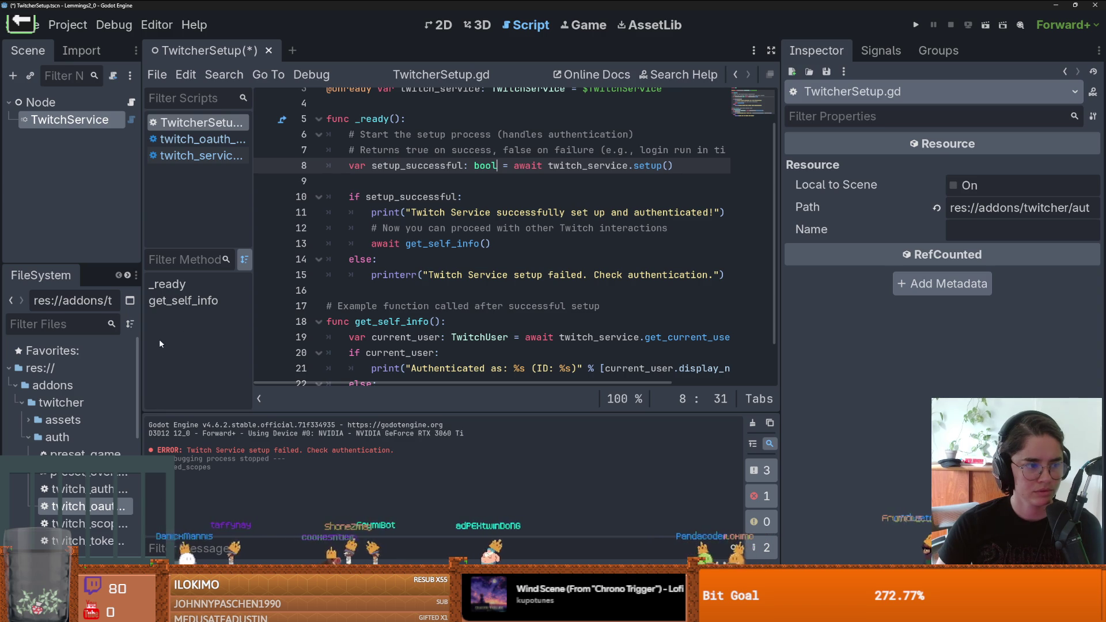
left_click_drag(141, 341, 247, 343)
Step: Expand addons/twitcher and its example folder in FileSystem
left_click(19, 403)
left_click(21, 403)
scroll(95, 436, "down", 3)
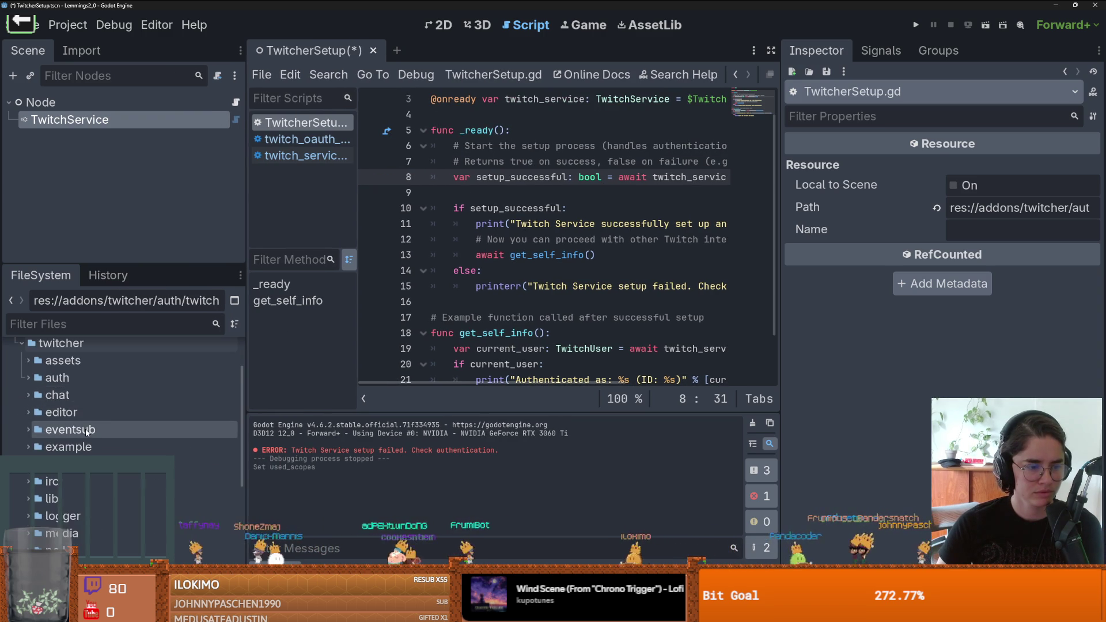
scroll(97, 432, "down", 5)
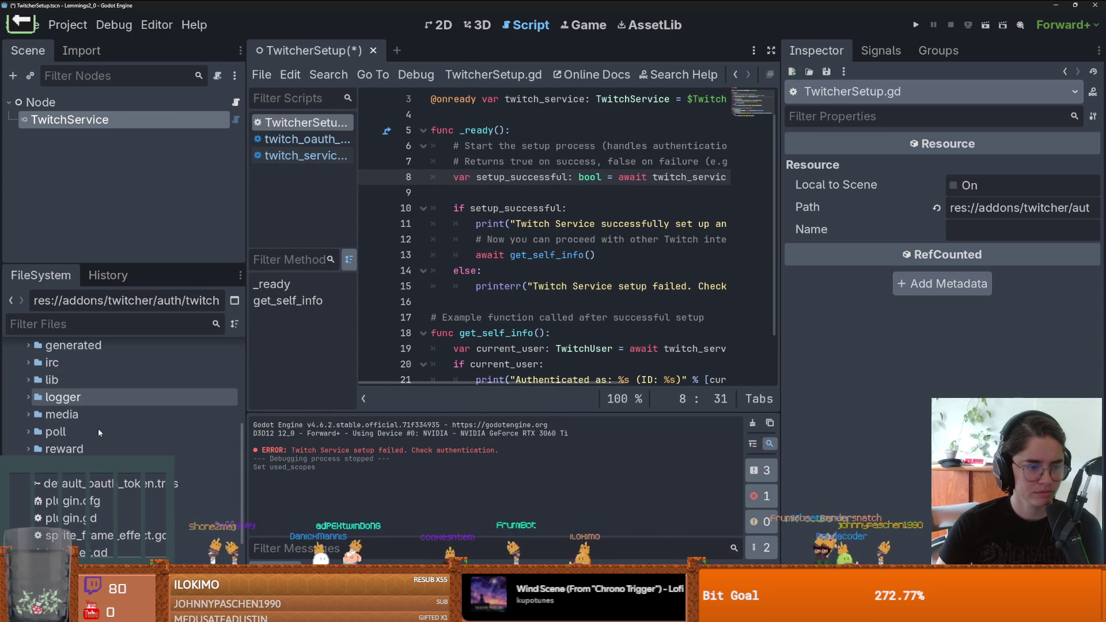
scroll(98, 428, "down", 1)
scroll(99, 426, "up", 5)
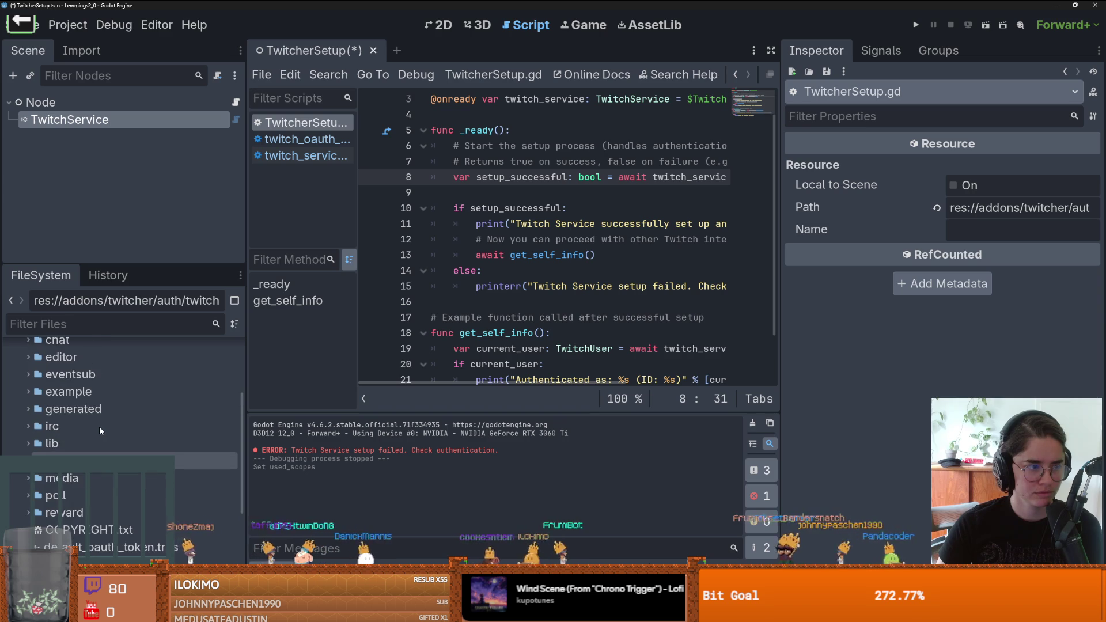
left_click(19, 393)
scroll(87, 469, "down", 3)
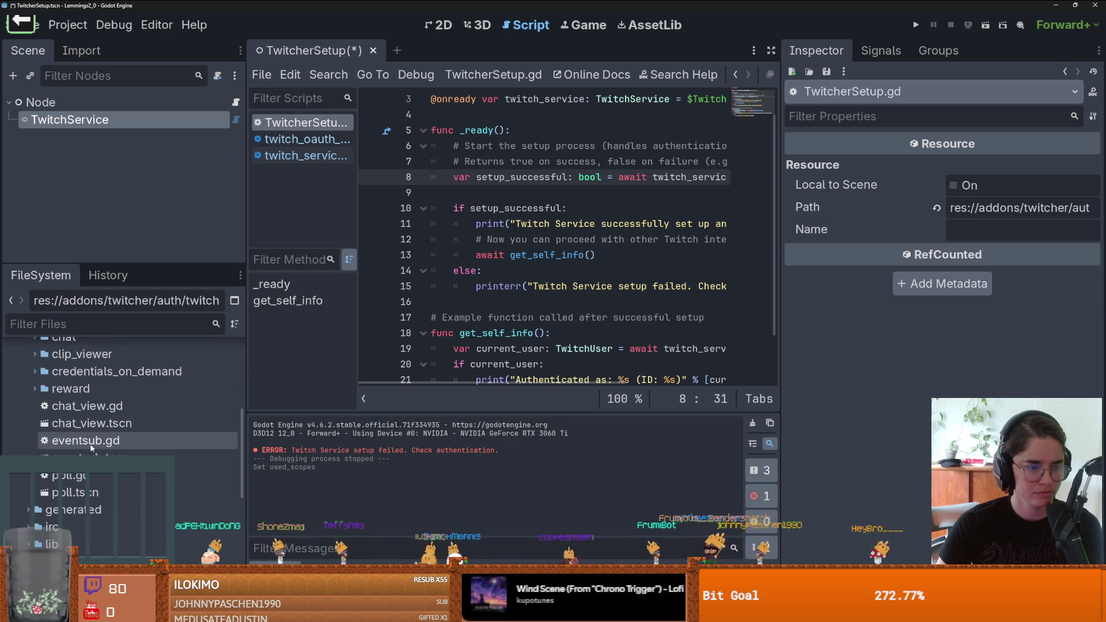
scroll(91, 474, "up", 3)
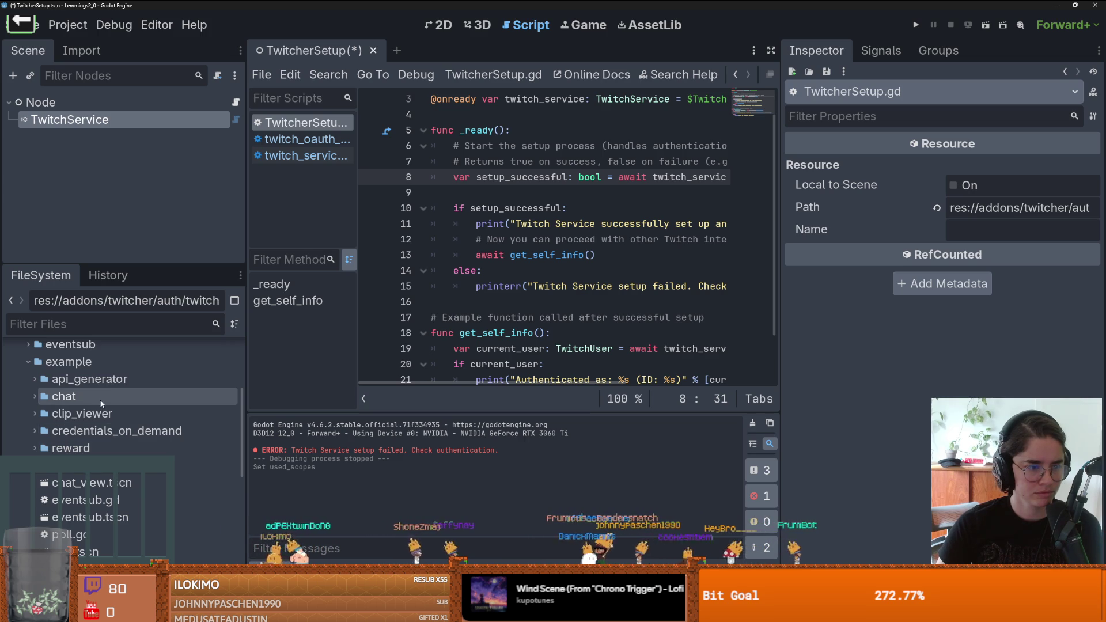
scroll(125, 507, "down", 2)
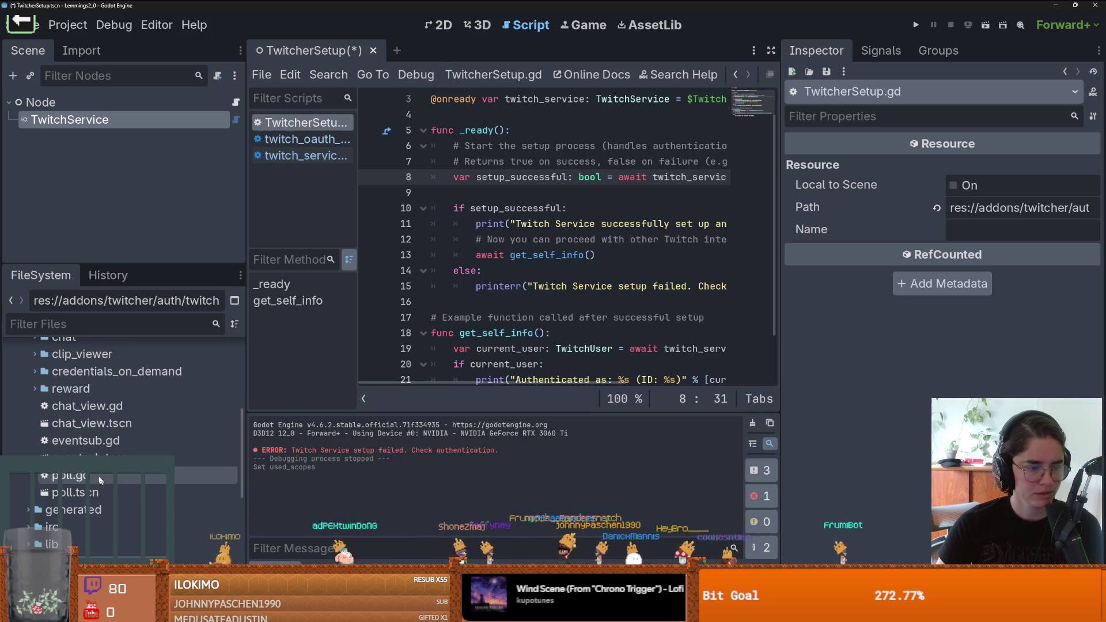
scroll(95, 454, "up", 2)
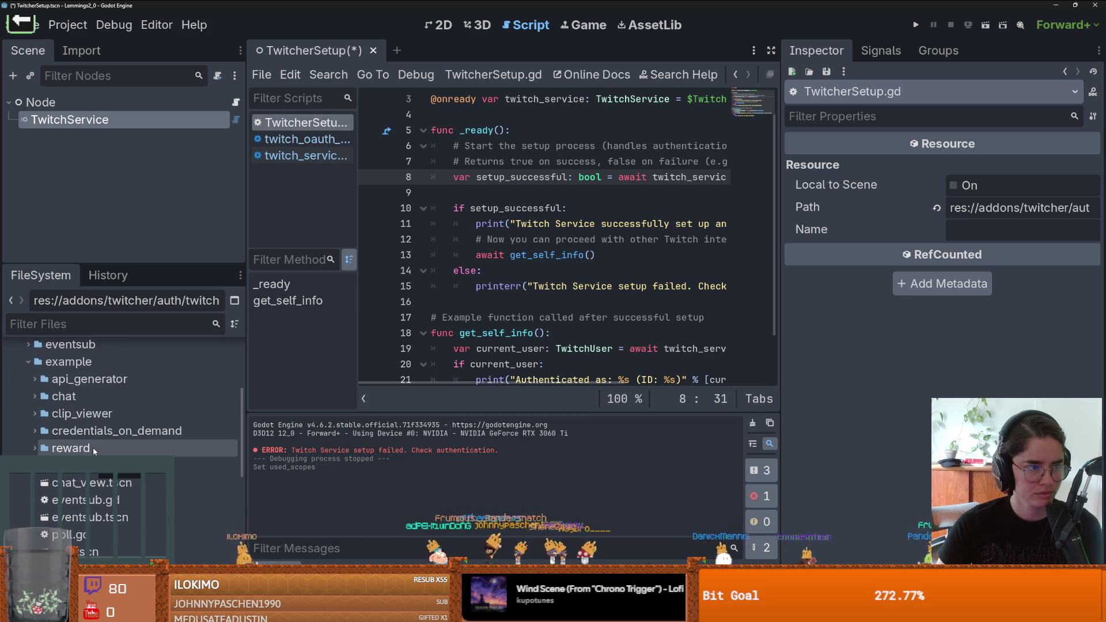
Step: Peek into the api_generator and chat example folders, then open eventsub.tscn
left_click(31, 379)
left_click(32, 378)
left_click(31, 396)
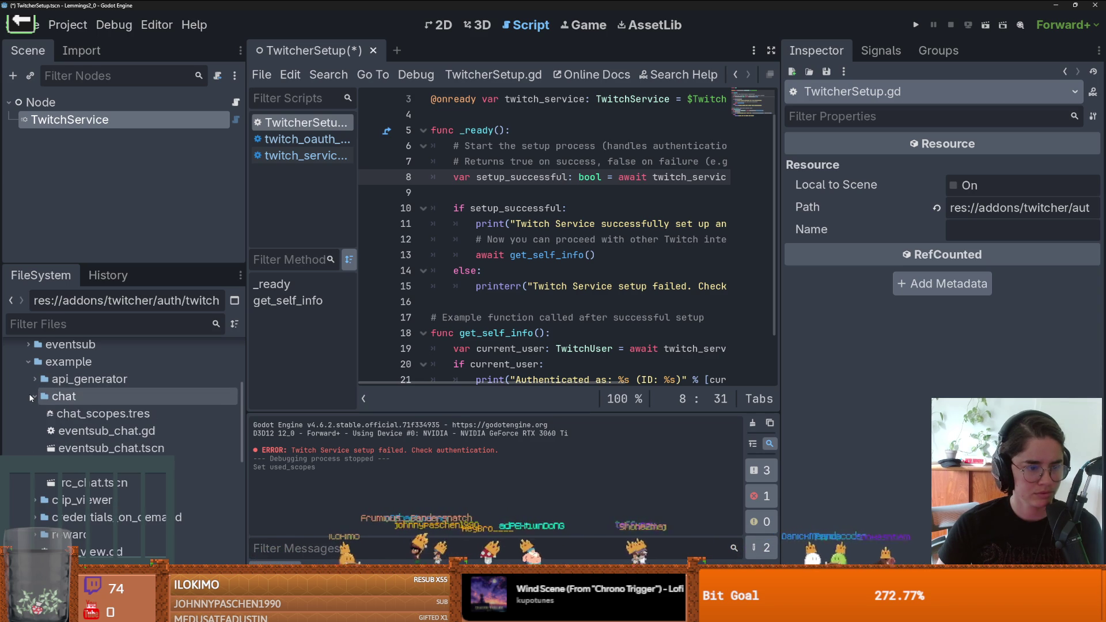
left_click(30, 396)
scroll(87, 427, "down", 2)
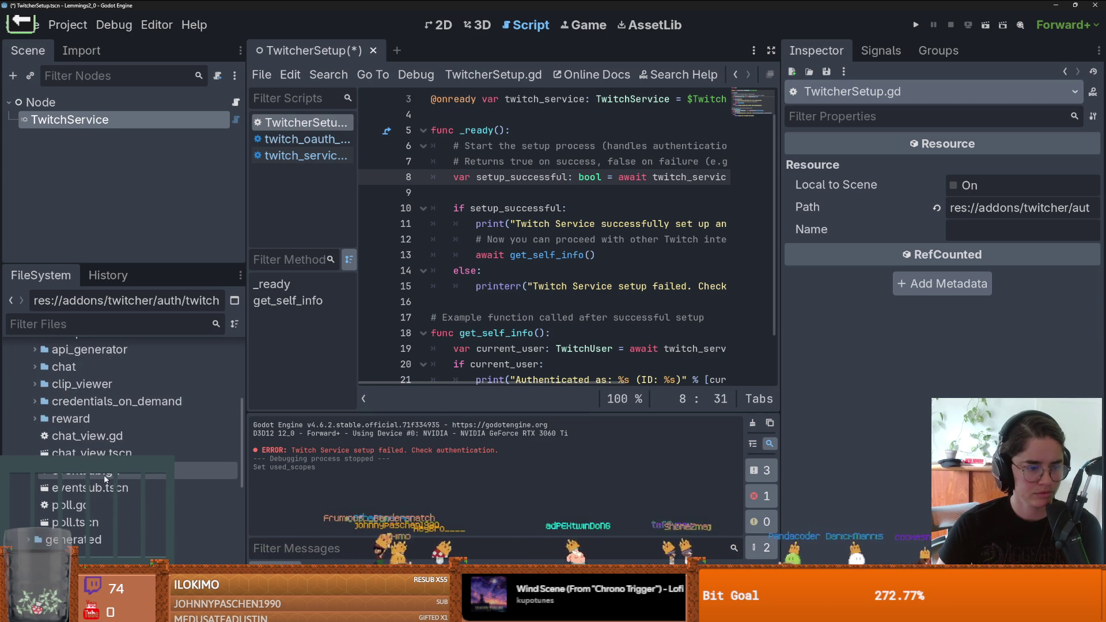
double_click(95, 489)
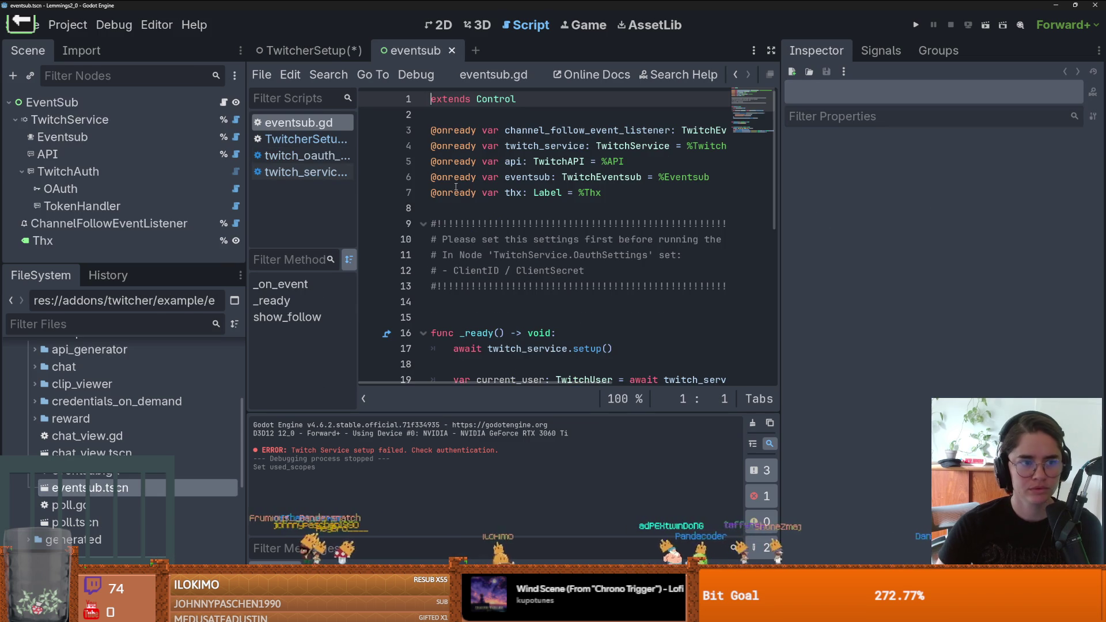
Step: Show the TwitchService node's properties in the eventsub scene's 2D view
left_click(443, 28)
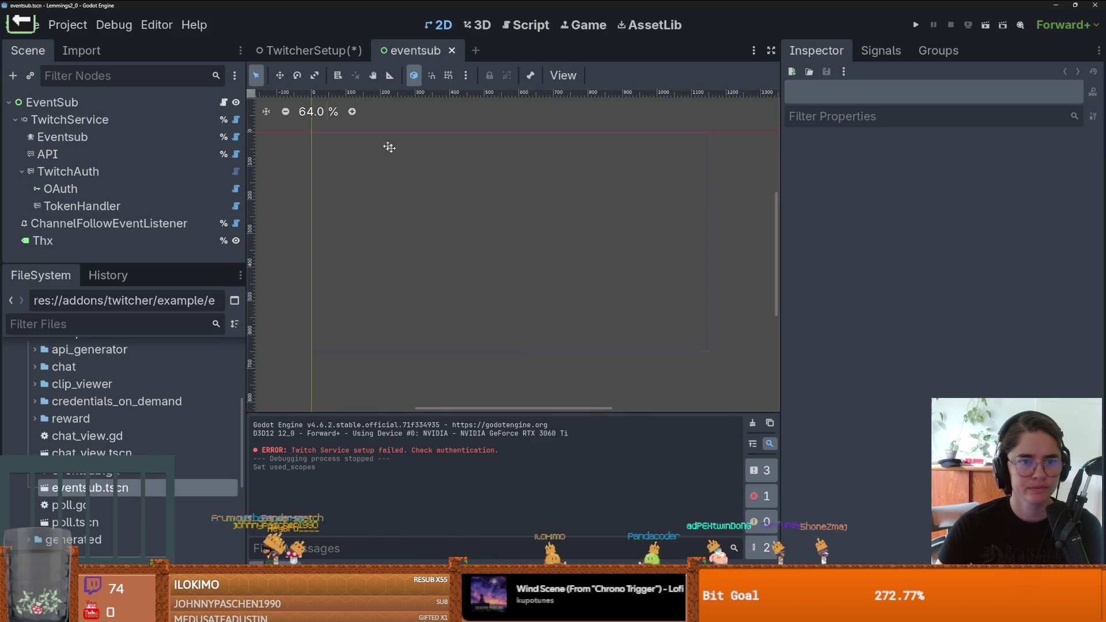
left_click(69, 119)
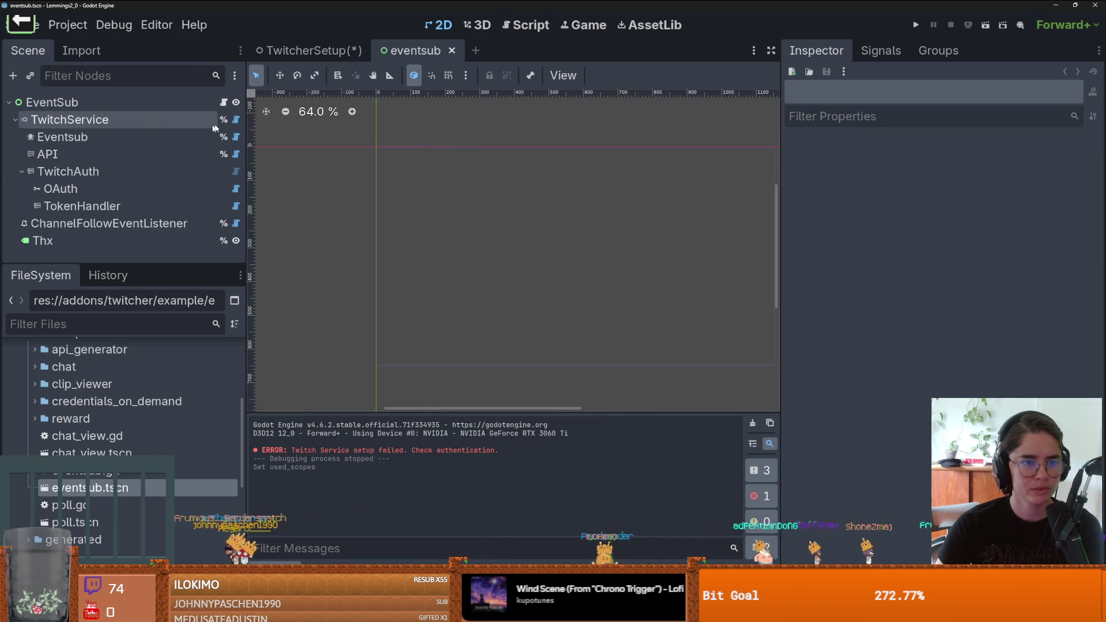
left_click(237, 119)
left_click(190, 120)
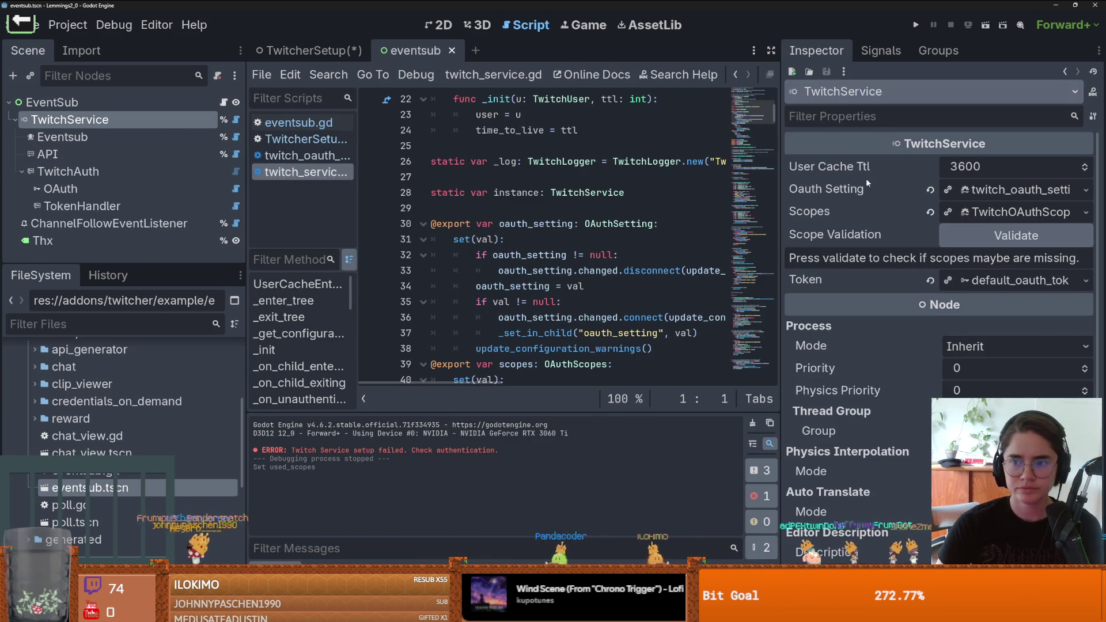
Step: Inspect the Scopes resource's Used Scopes, then switch to the TwitcherSetup scene
left_click(988, 214)
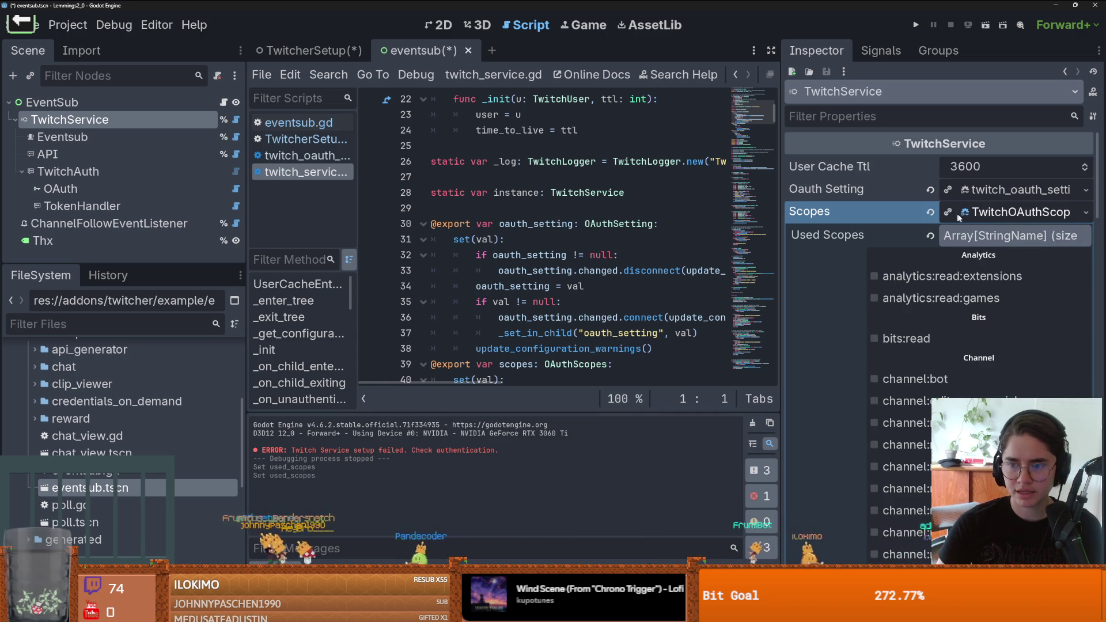
scroll(867, 309, "down", 5)
scroll(867, 309, "up", 5)
left_click(985, 153)
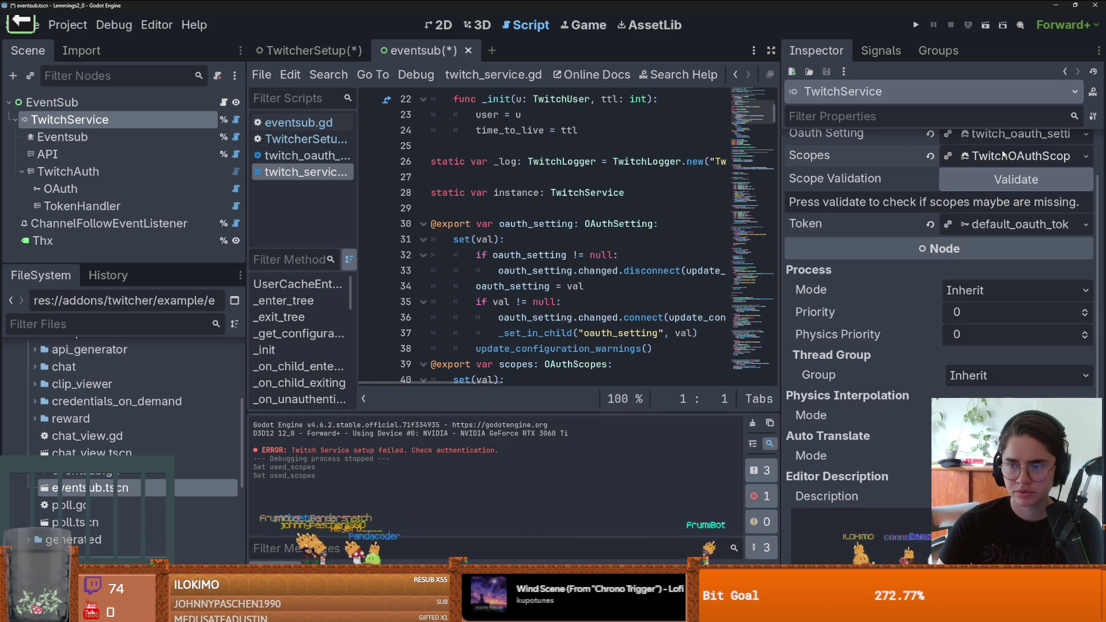
left_click(999, 211)
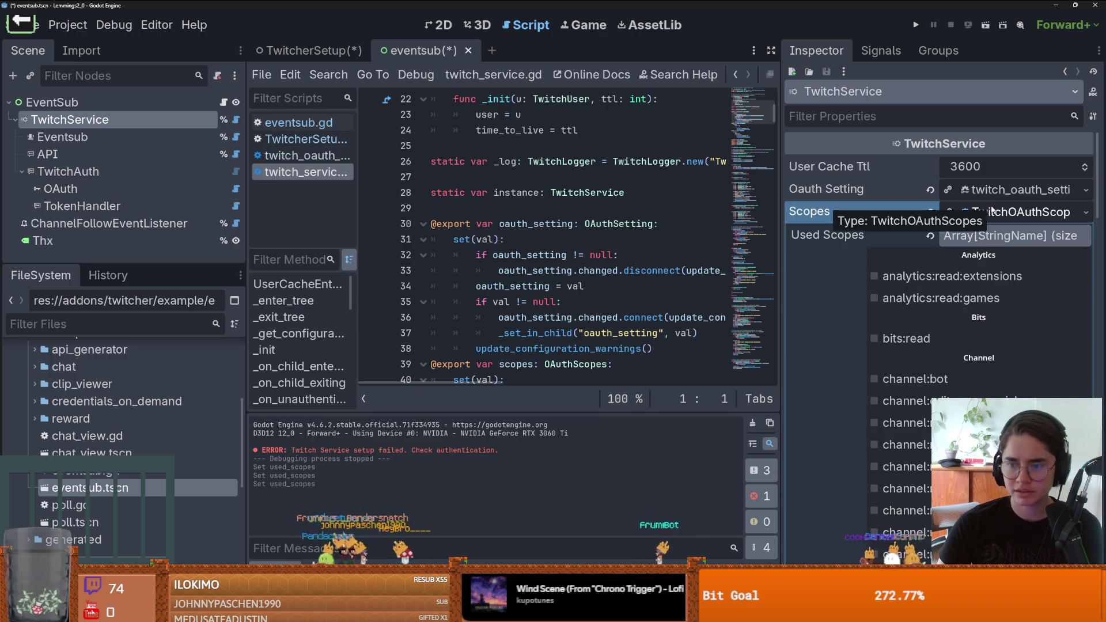
left_click(979, 211)
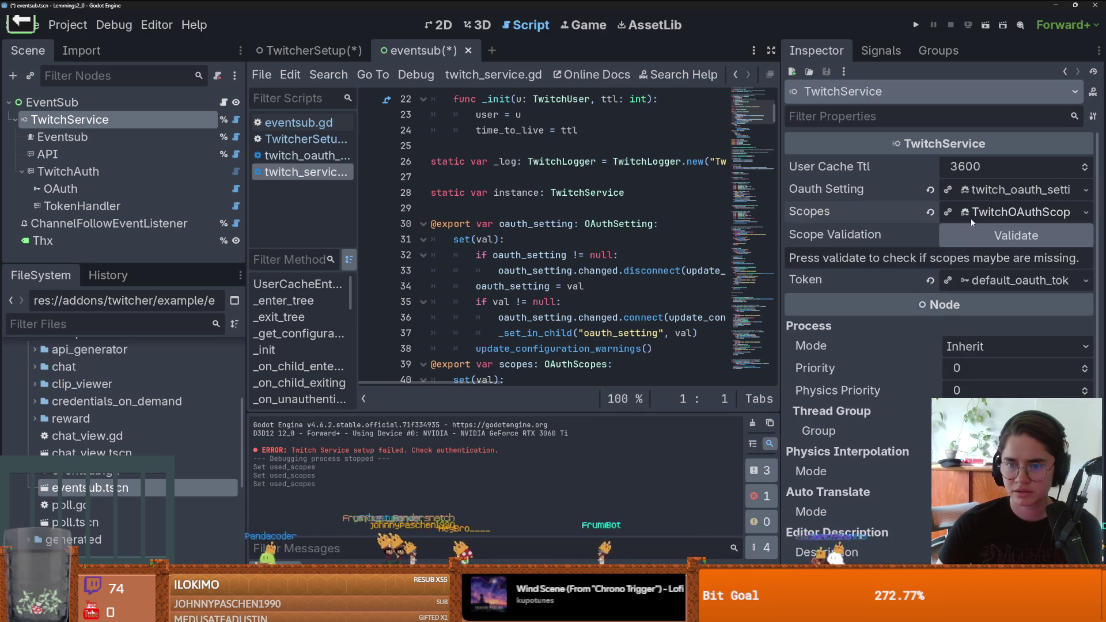
left_click(1085, 212)
key("Escape")
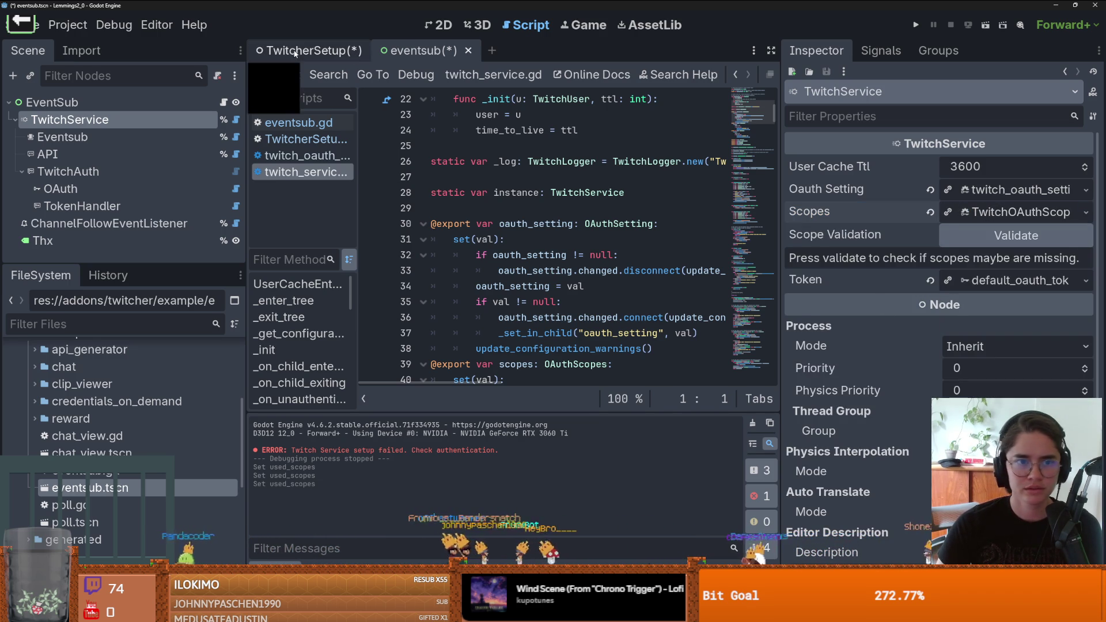
left_click(343, 53)
Step: Assign a new TwitchOAuthScopes resource to TwitchService's Scopes property
left_click(1085, 212)
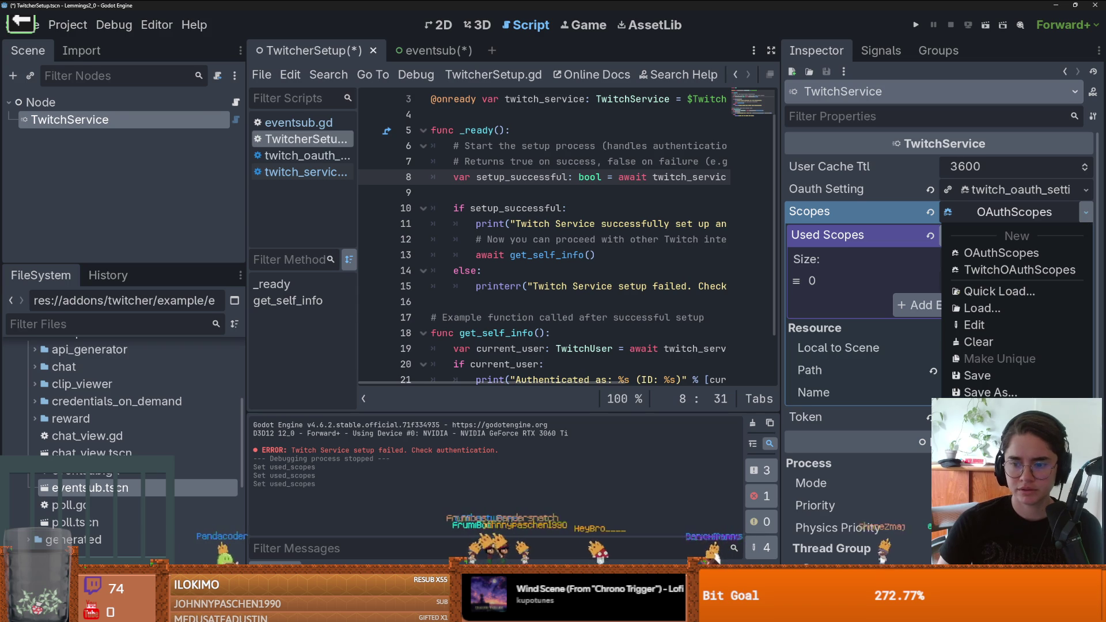
left_click(1005, 269)
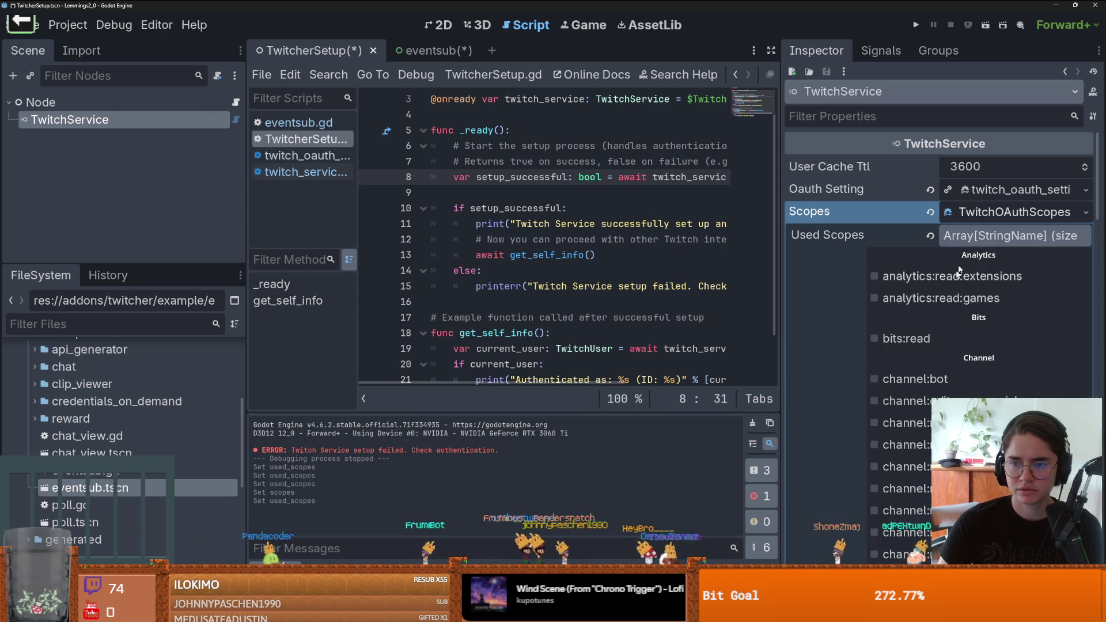
scroll(979, 346, "down", 15)
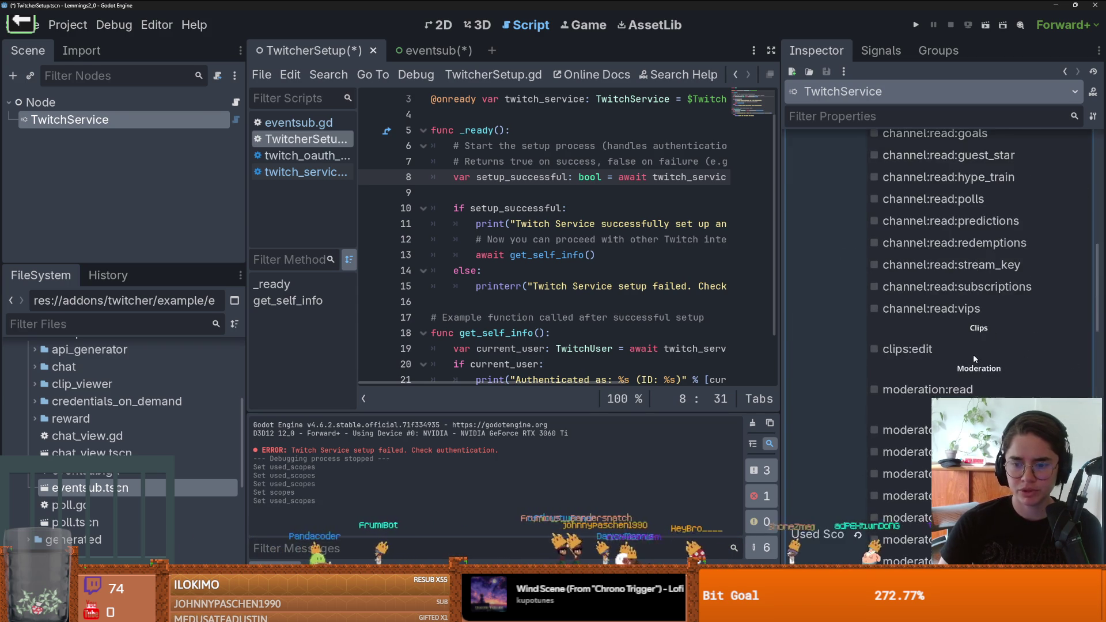
scroll(975, 359, "up", 15)
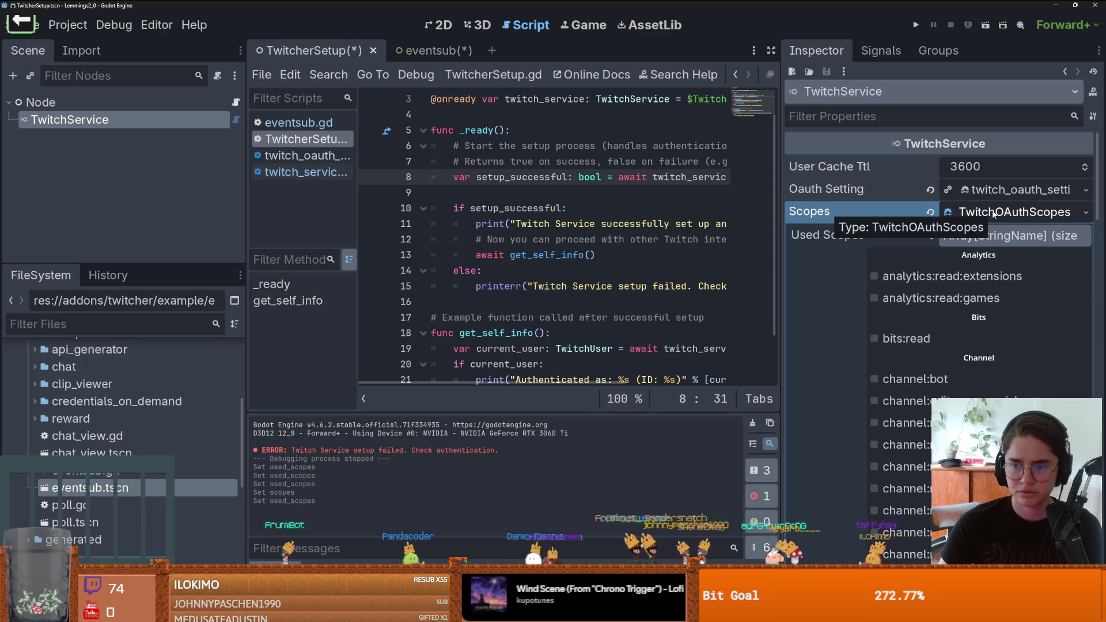
left_click(992, 213)
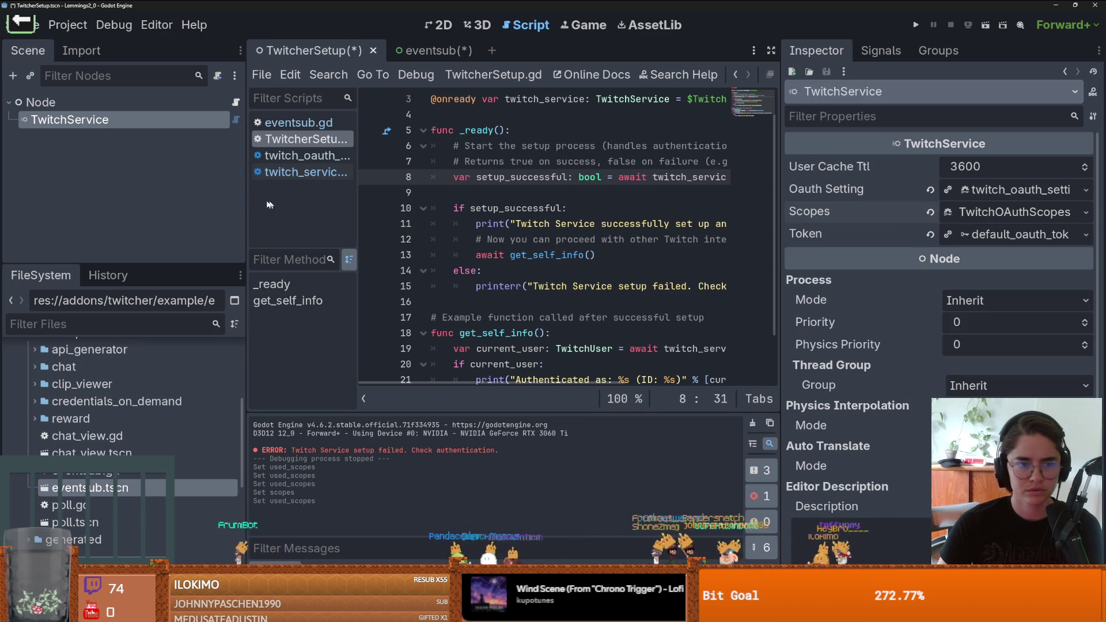
left_click_drag(245, 200, 107, 200)
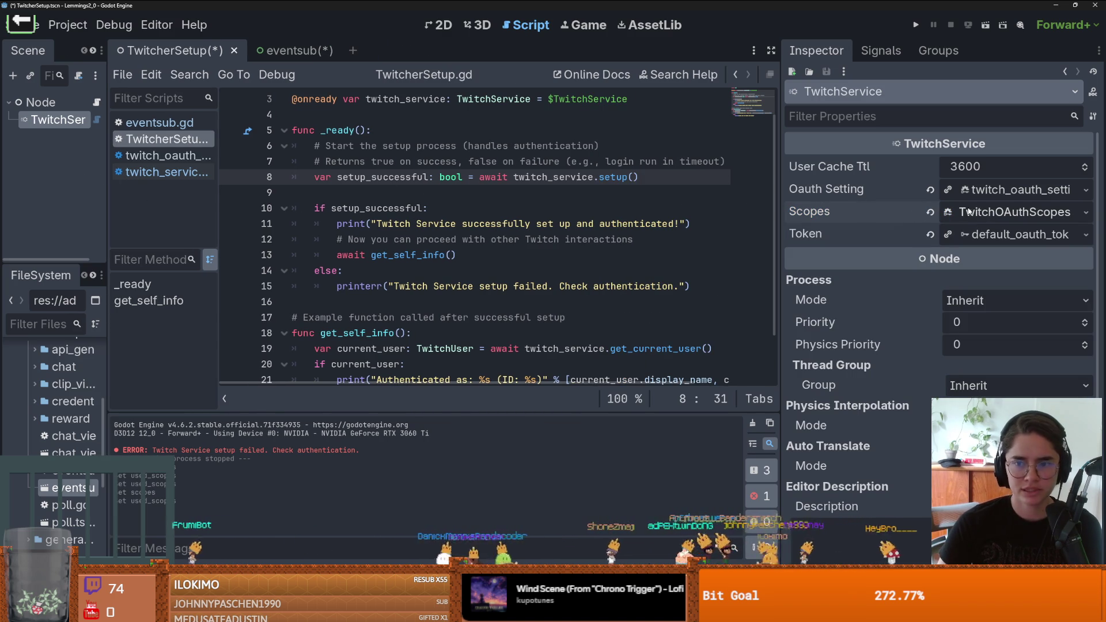
left_click(992, 213)
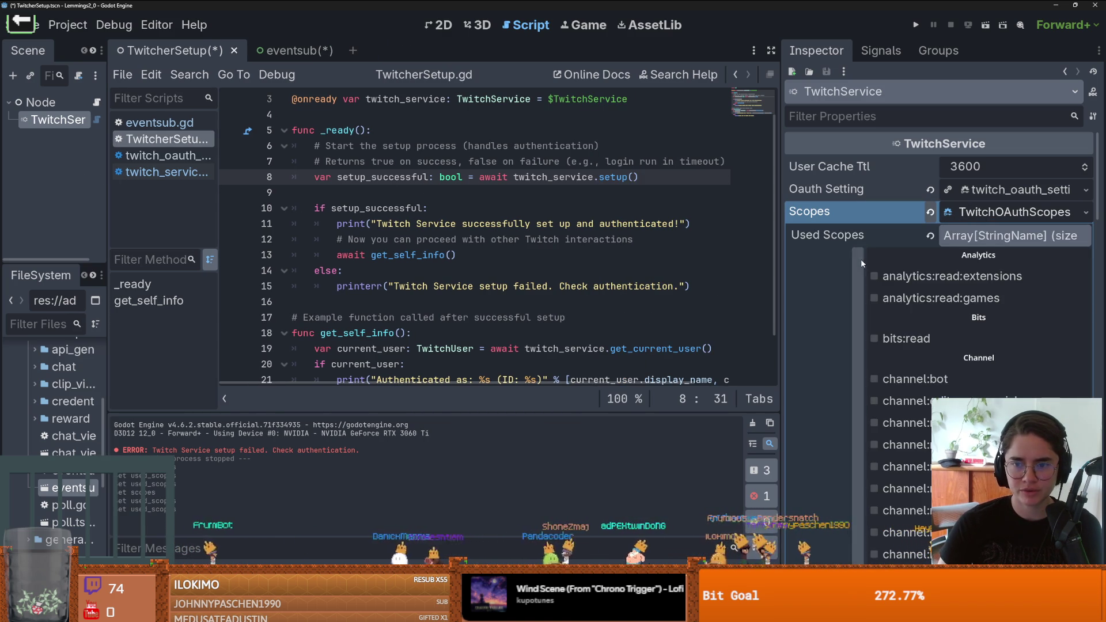
Step: Verify the Used Scopes list contains moderator:read:followers
left_click(974, 236)
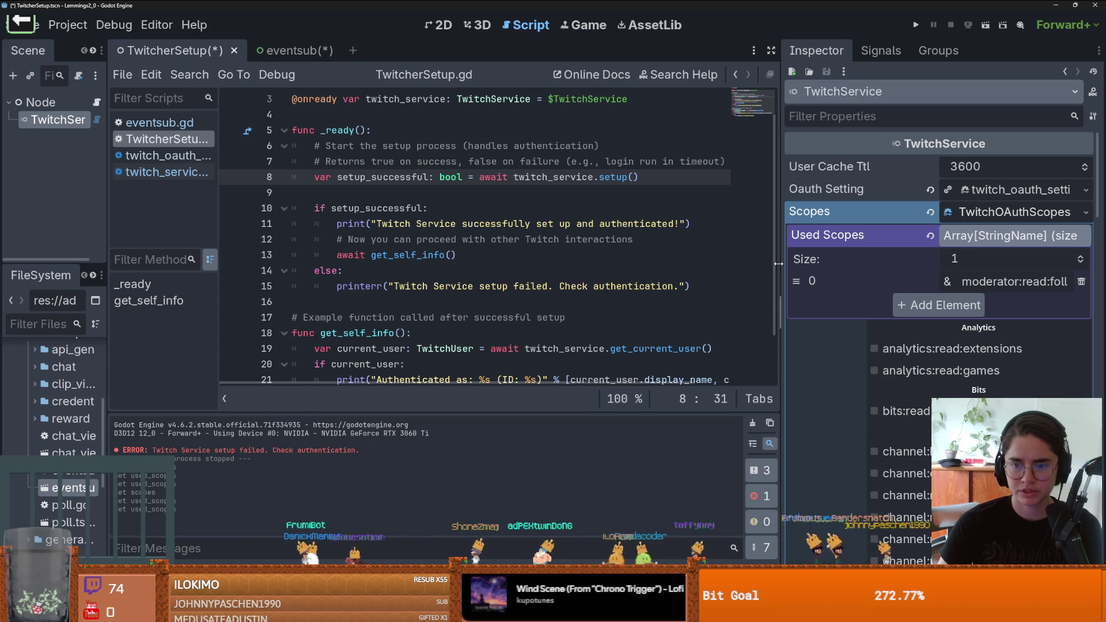
left_click_drag(778, 264, 458, 212)
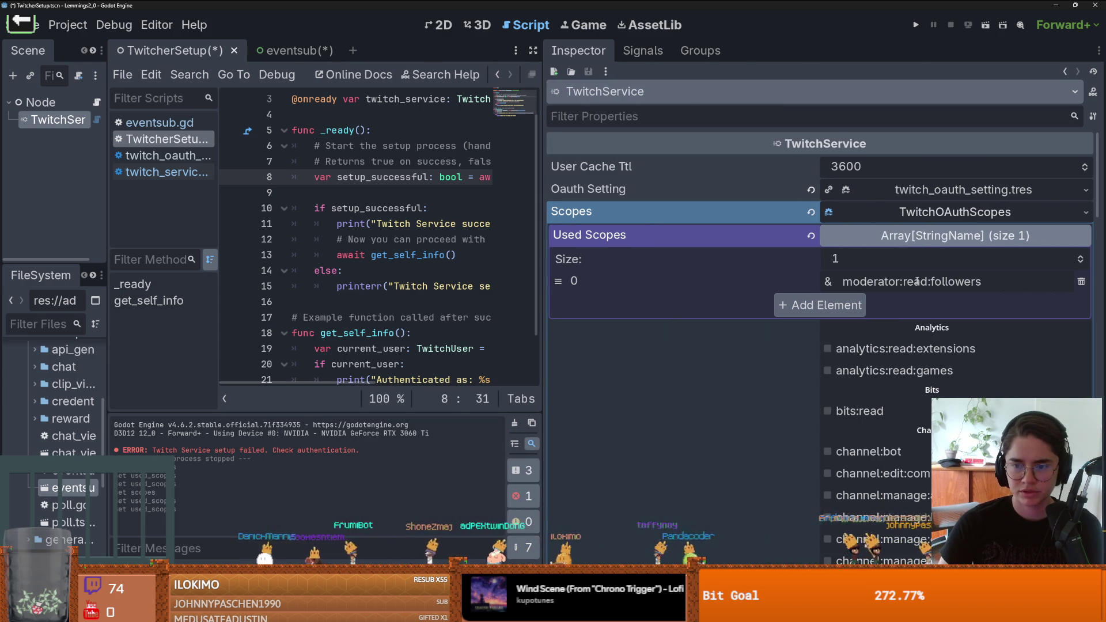
left_click(956, 212)
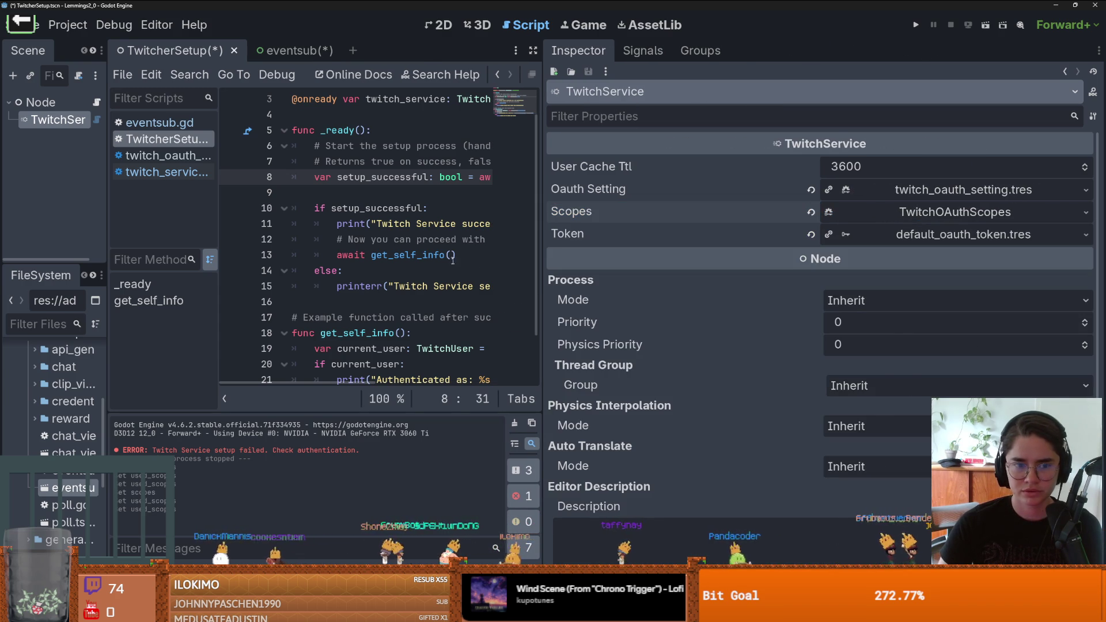
left_click(959, 213)
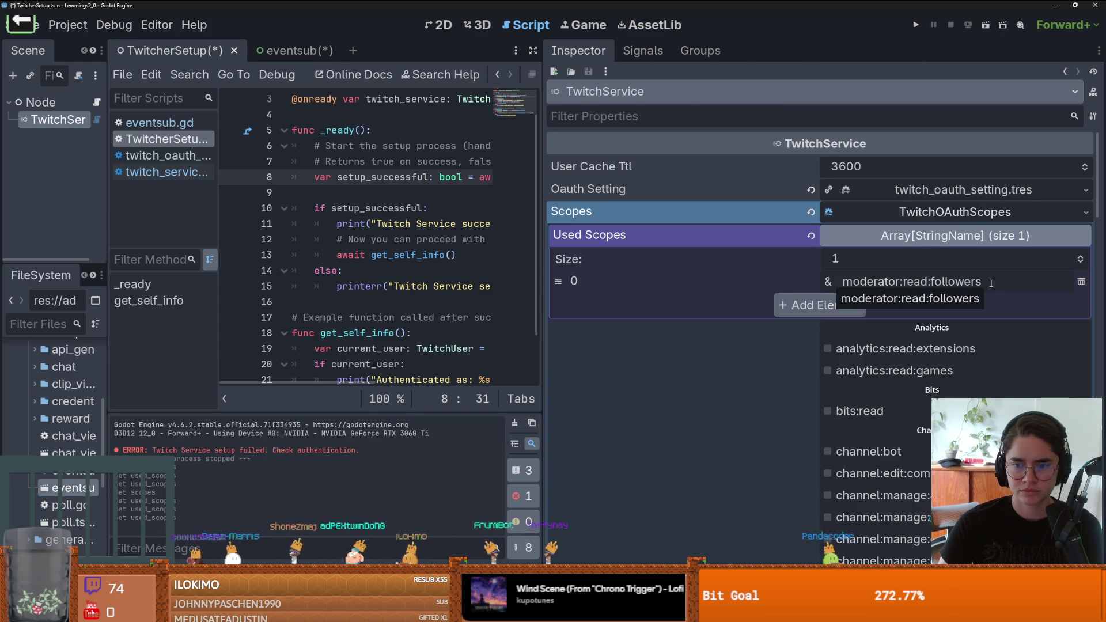
scroll(916, 215, "down", 3)
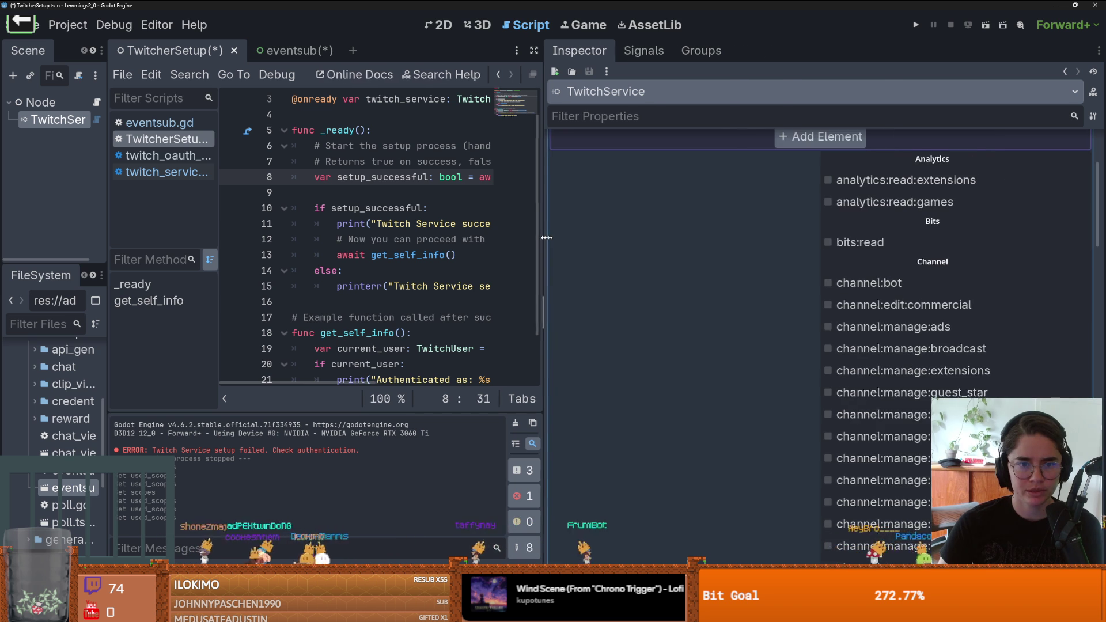
scroll(368, 207, "down", 1)
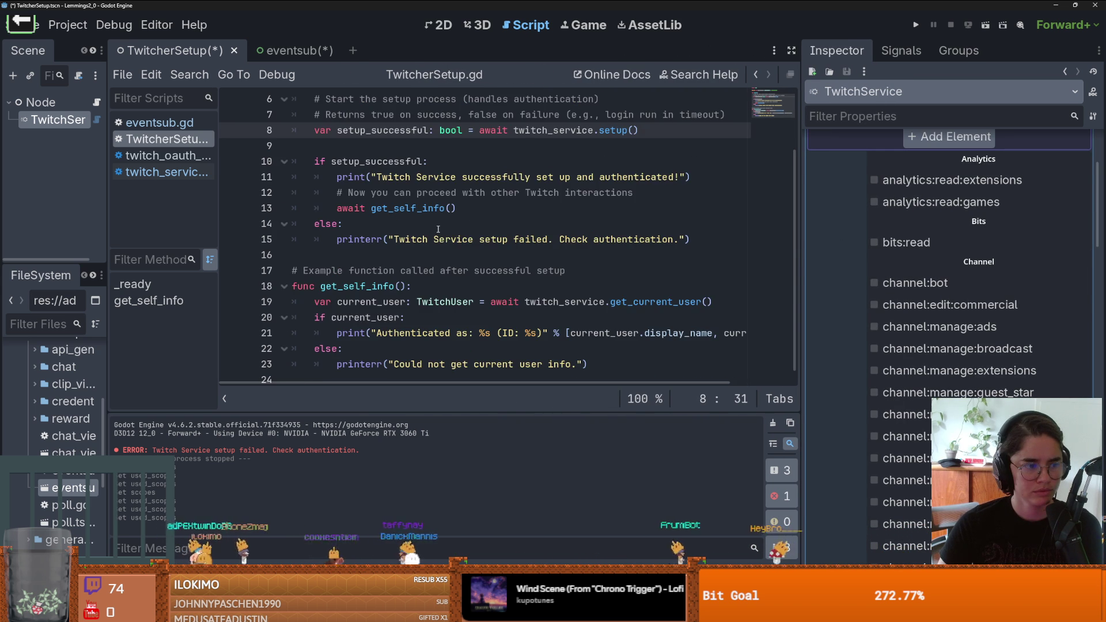
scroll(438, 228, "up", 2)
left_click_drag(108, 231, 195, 230)
scroll(1000, 218, "up", 3)
left_click(1000, 217)
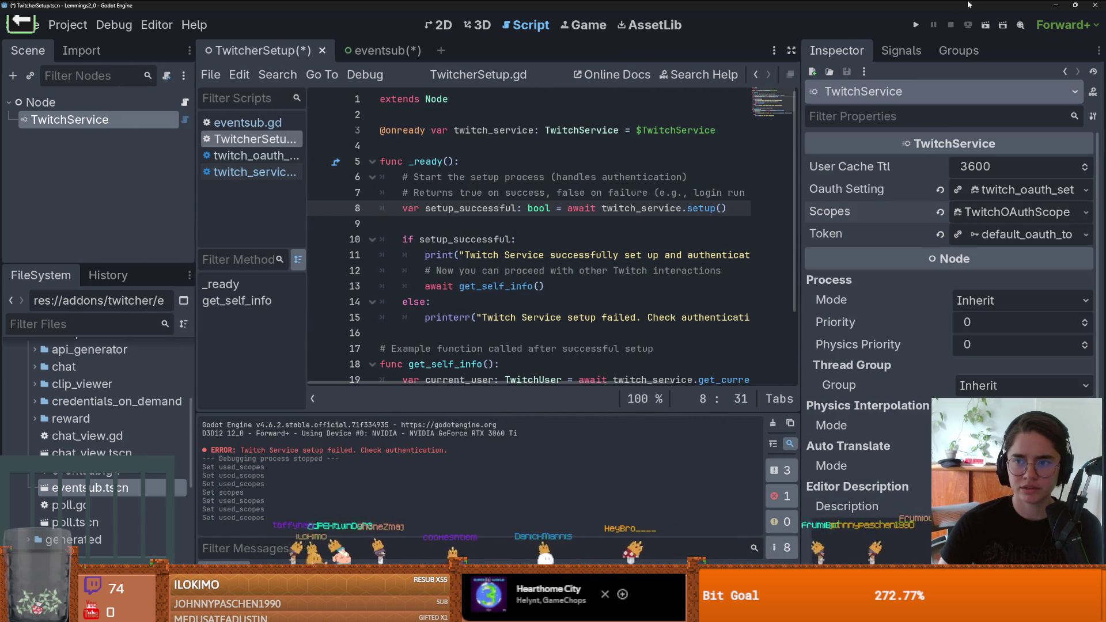
Step: Run with F5, stop after the authentication failure, and jump to setup()'s definition
key("F5")
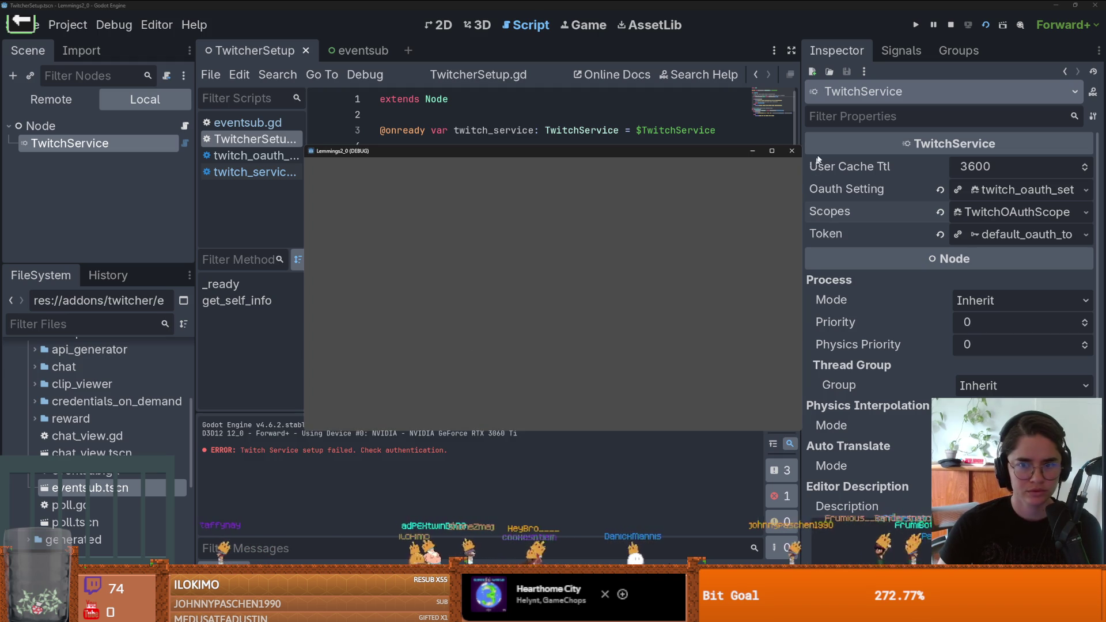
left_click(791, 151)
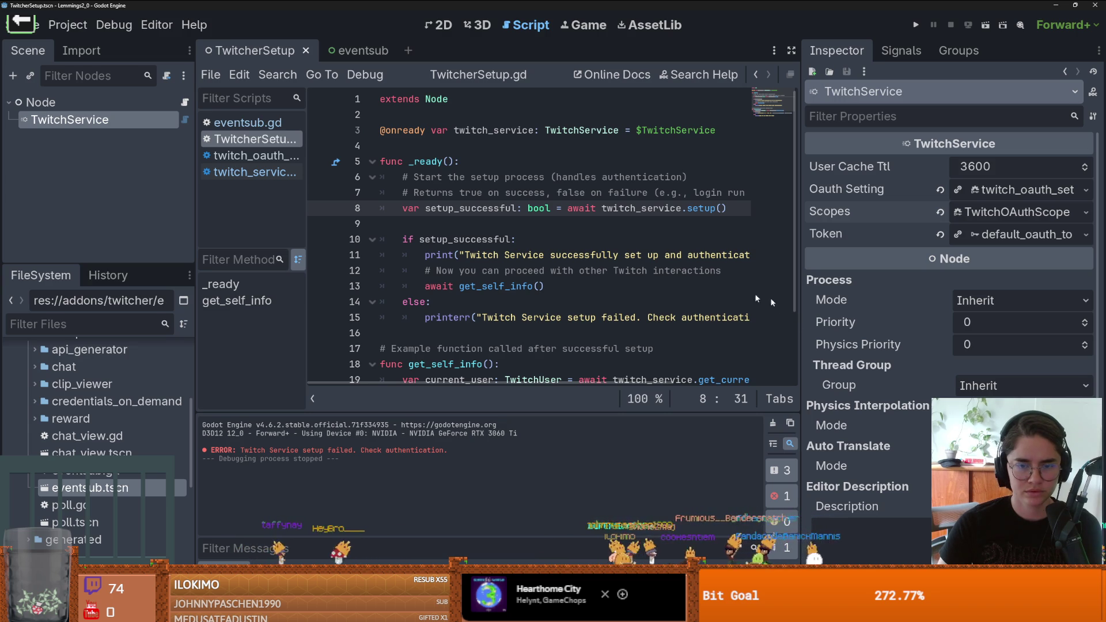
double_click(638, 210)
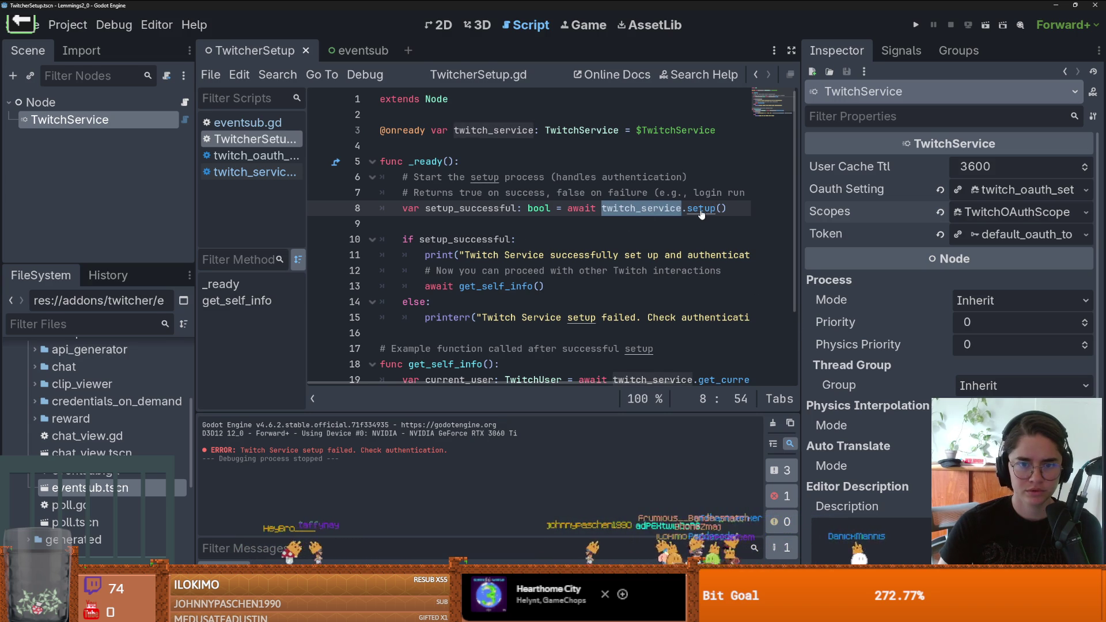
left_click(700, 209, "ctrl")
scroll(492, 268, "down", 1)
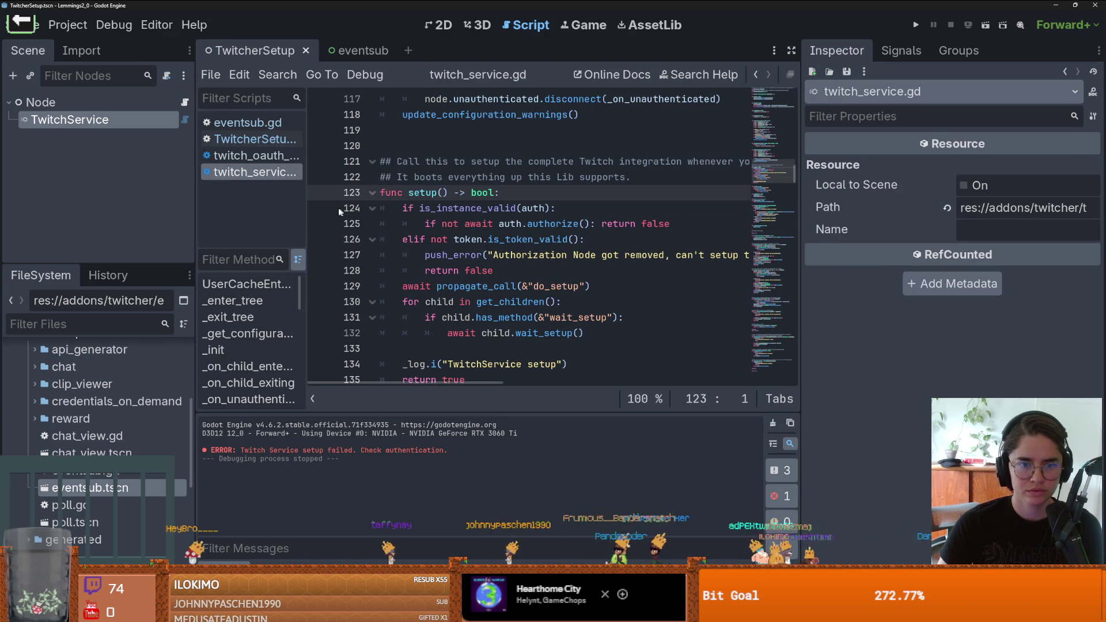
left_click(915, 25)
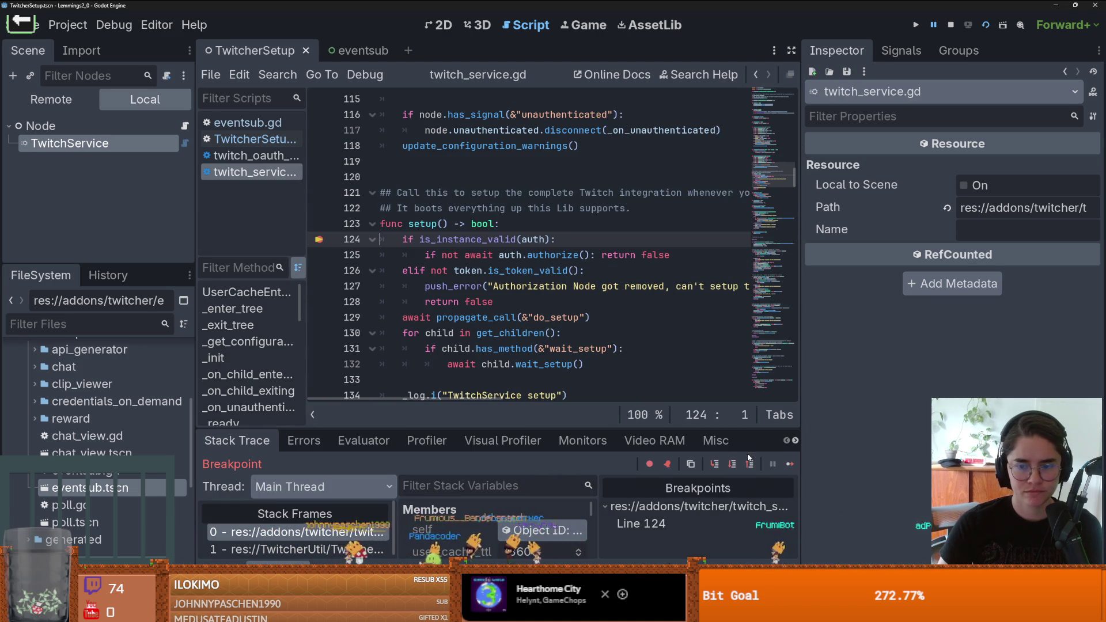
left_click(727, 465)
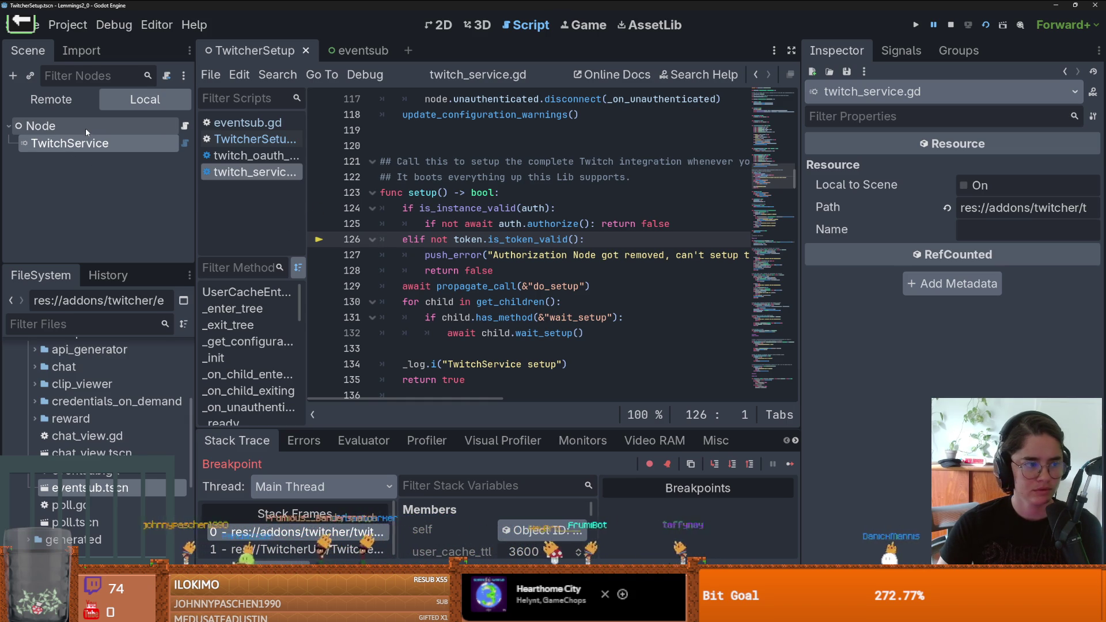
left_click(86, 143)
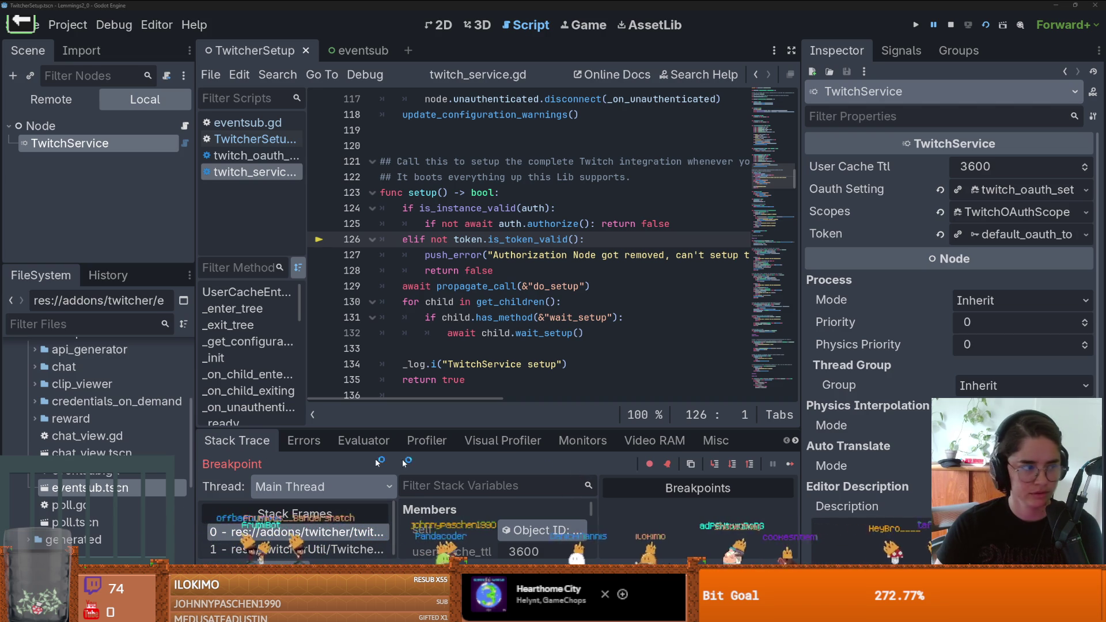
key("alt+Tab")
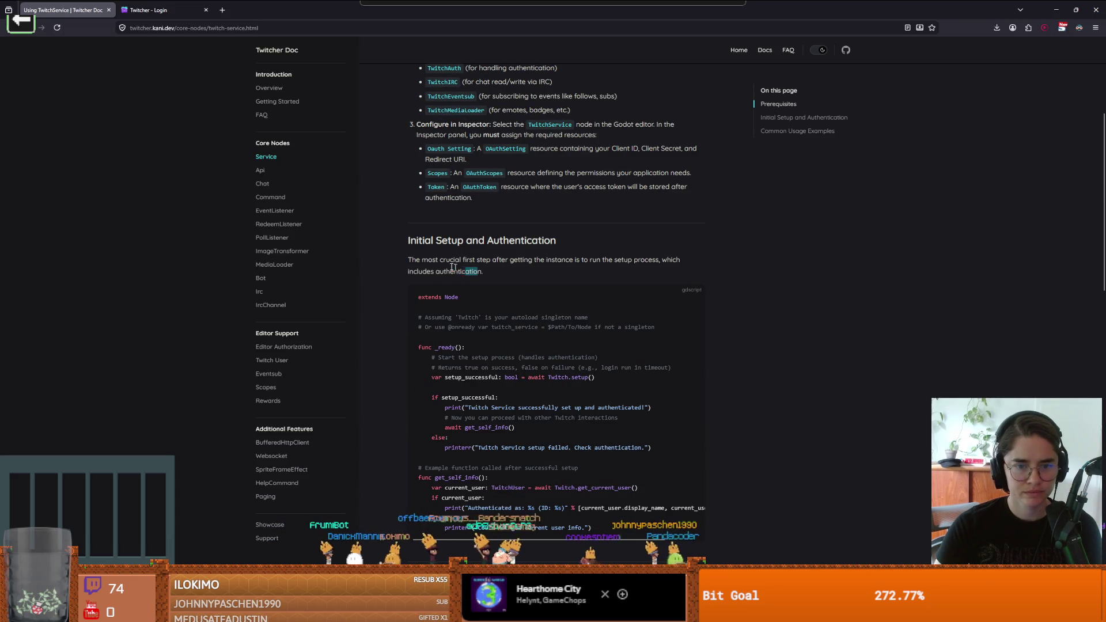
Step: Read the Using TwitchService page, highlighting the setup-first paragraph and required child nodes list
left_click_drag(480, 271, 410, 258)
scroll(493, 309, "down", 1)
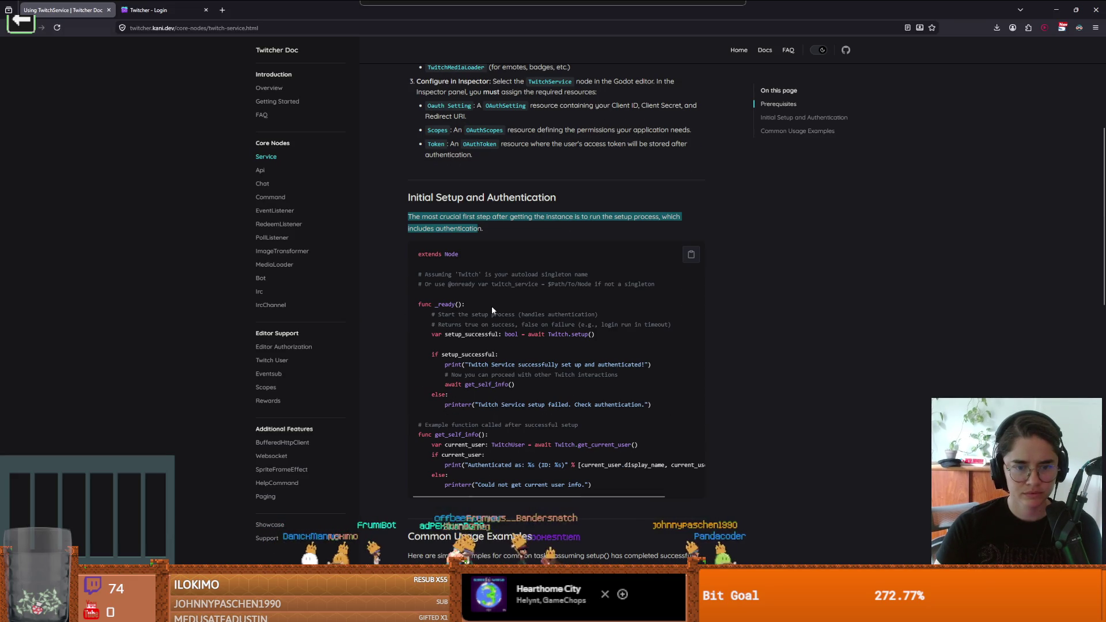
scroll(491, 306, "up", 5)
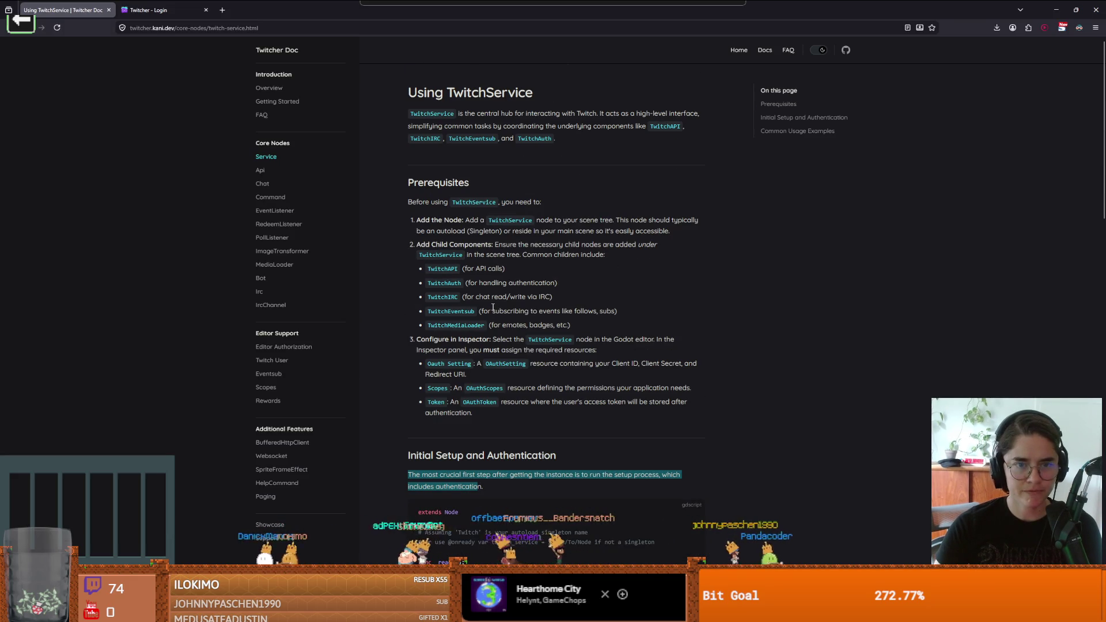
left_click_drag(424, 90, 545, 87)
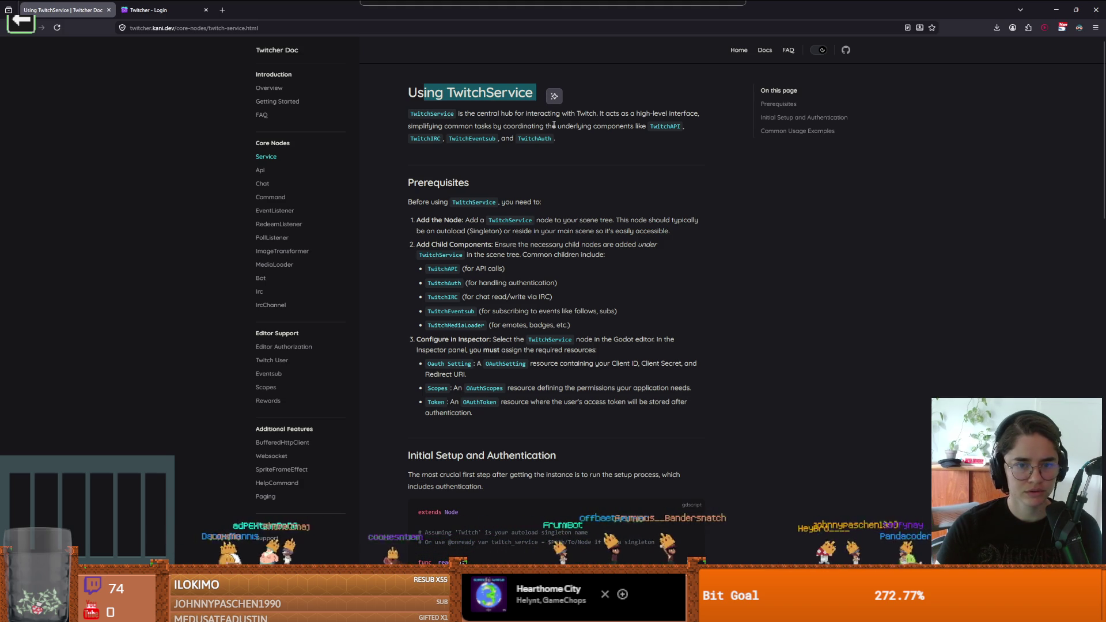
scroll(507, 261, "down", 2)
scroll(431, 164, "up", 1)
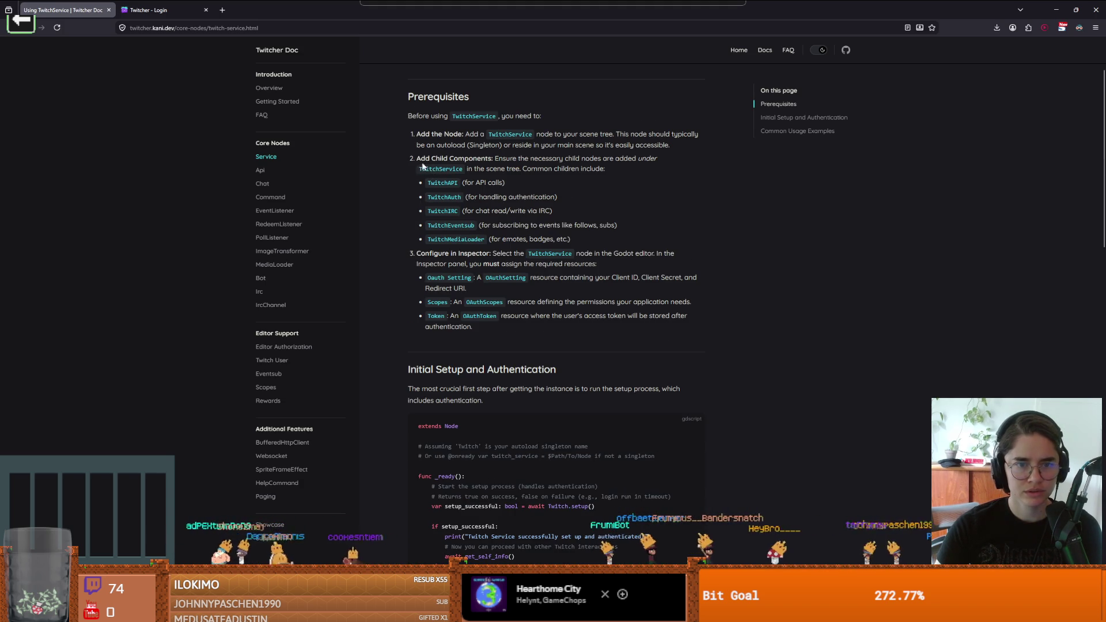
left_click_drag(513, 167, 577, 160)
left_click(602, 167)
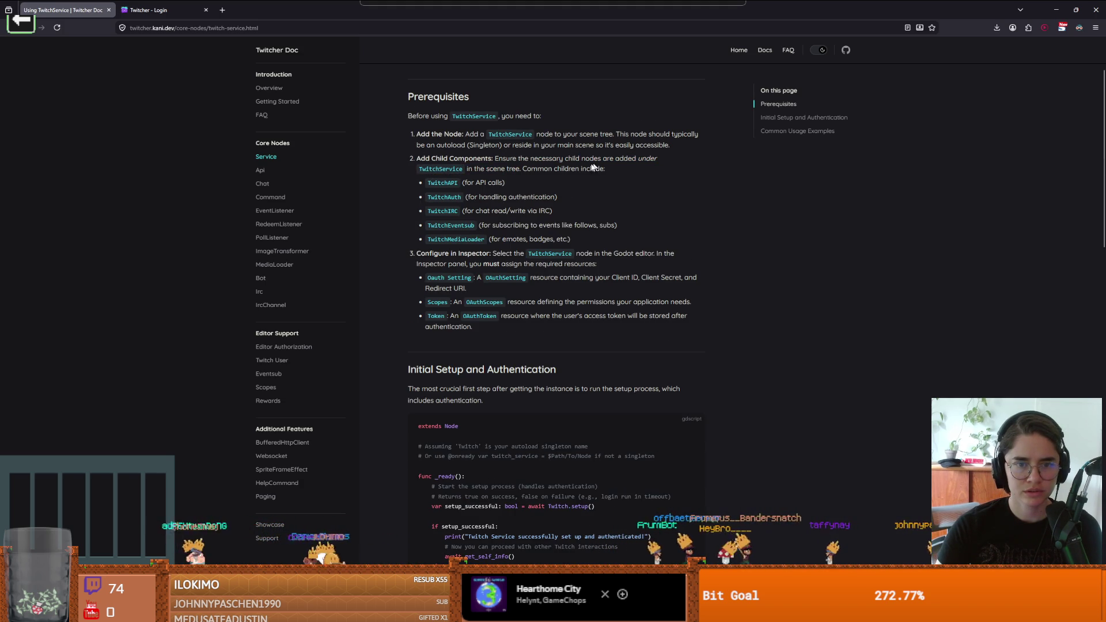
mouse_move(575, 237)
left_mouse_down()
mouse_move(425, 185)
mouse_move(422, 156)
left_mouse_up()
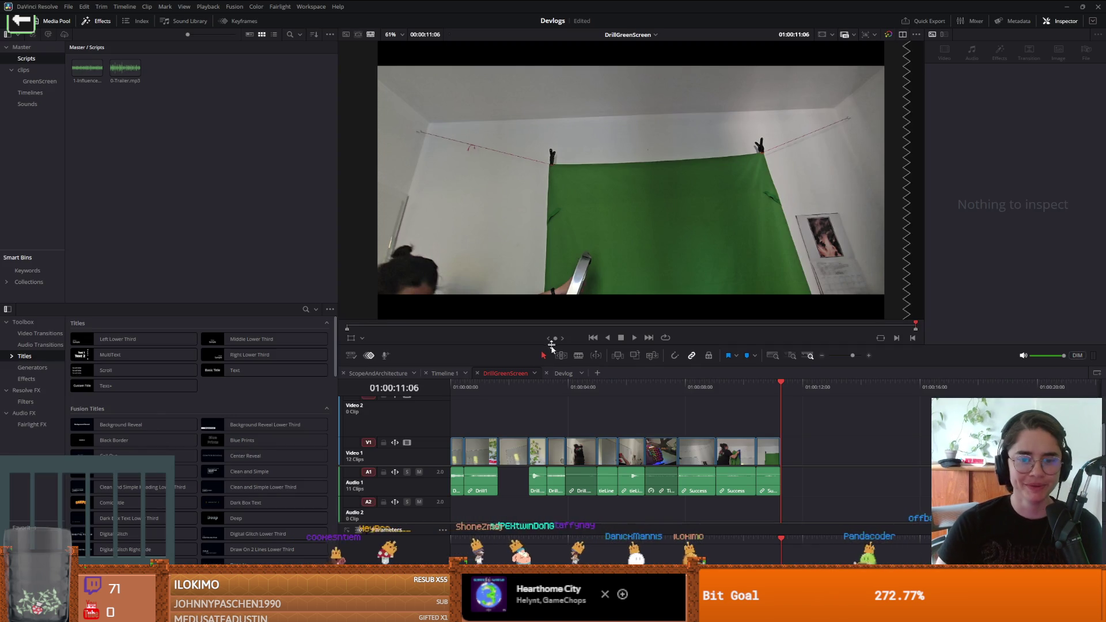
Step: Review the Video and Audio I/O page of DaVinci Resolve's Preferences
key("Home")
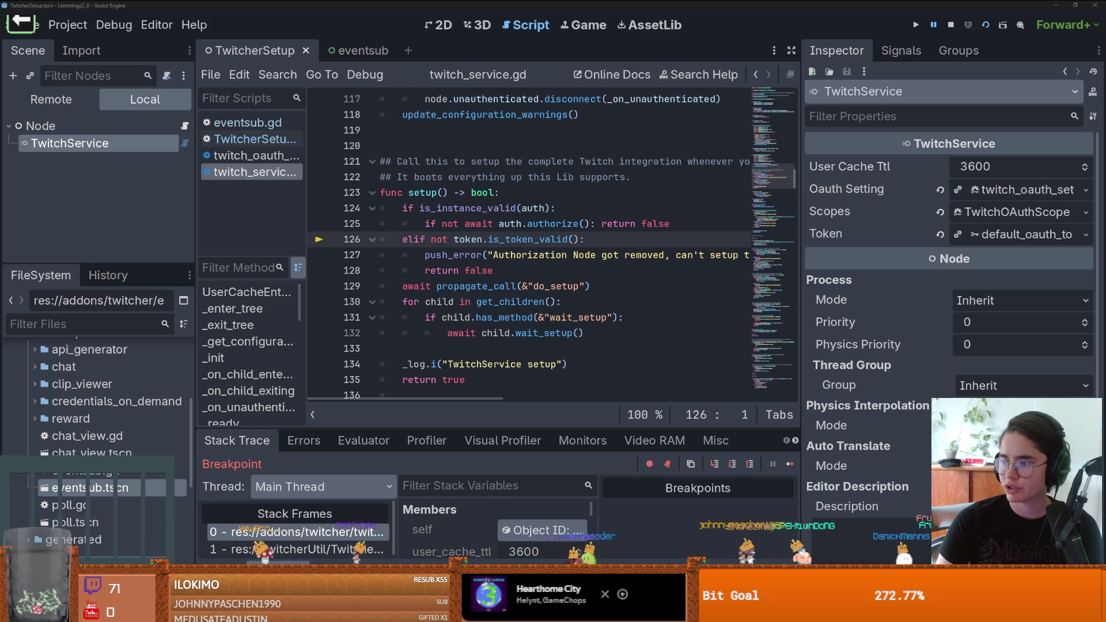
key("alt+Tab")
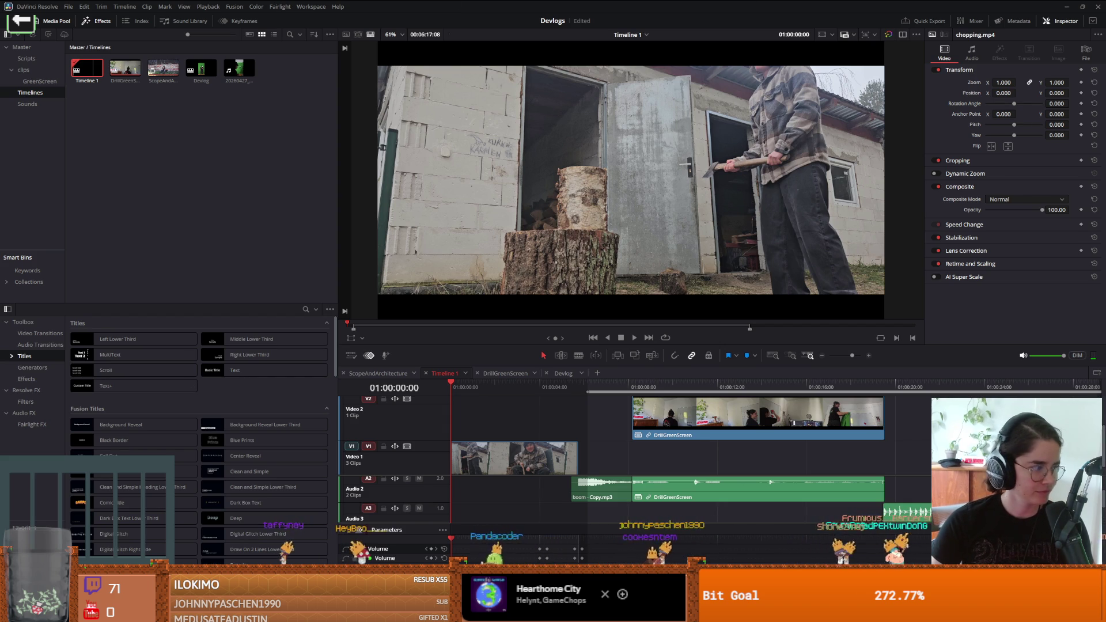
left_click(37, 7)
left_click(42, 47)
left_click(424, 211)
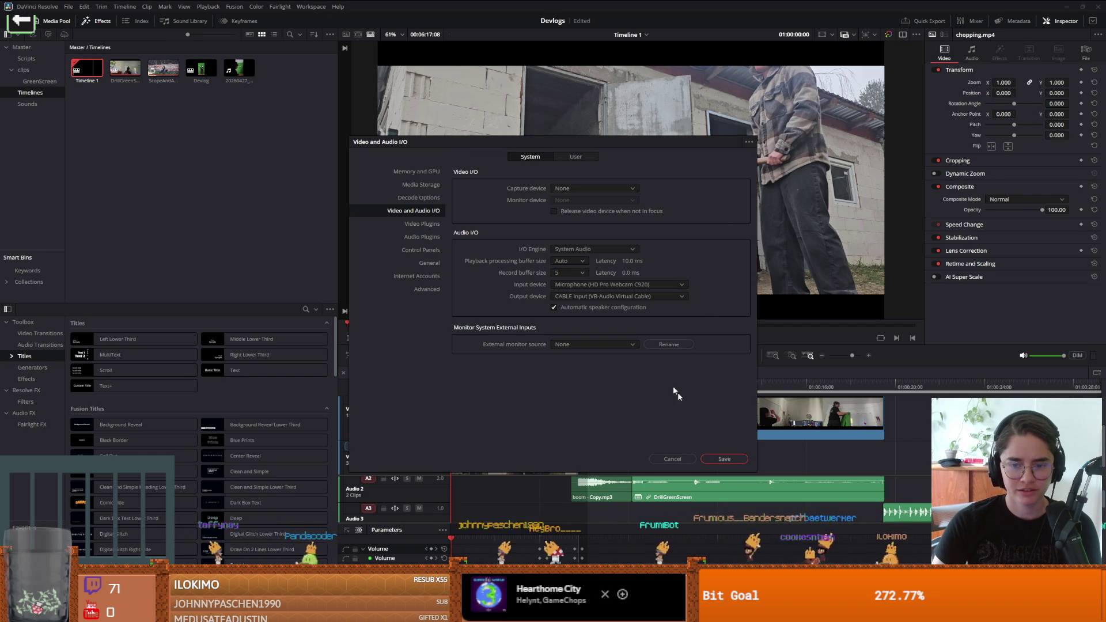
left_click(712, 459)
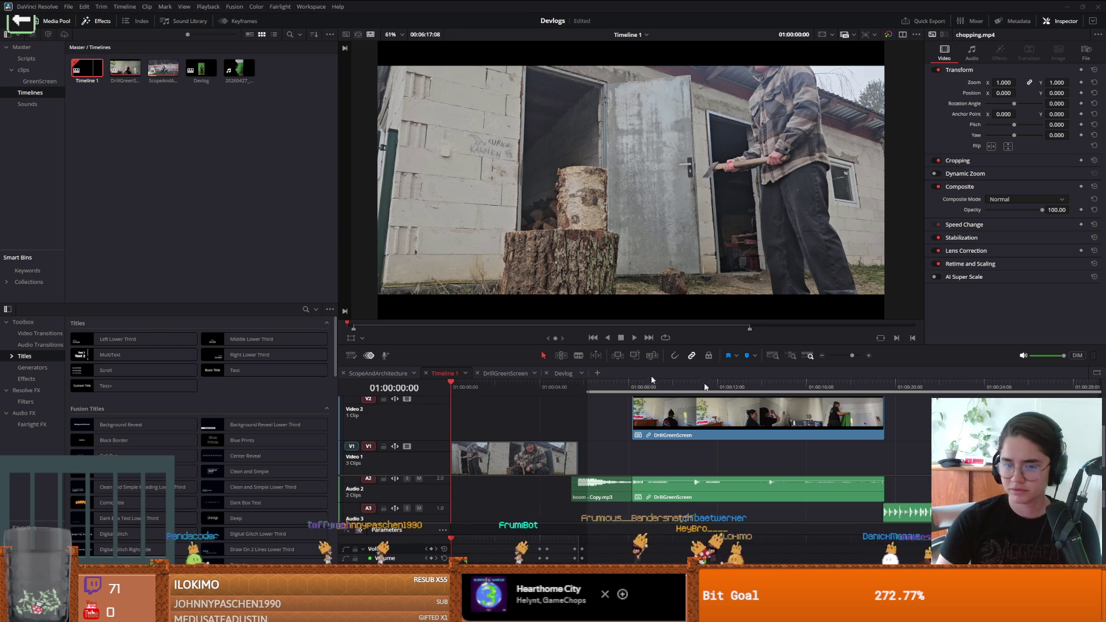
Step: Play Timeline 1's wood-chopping footage, restarting it from the beginning once
left_click(633, 338)
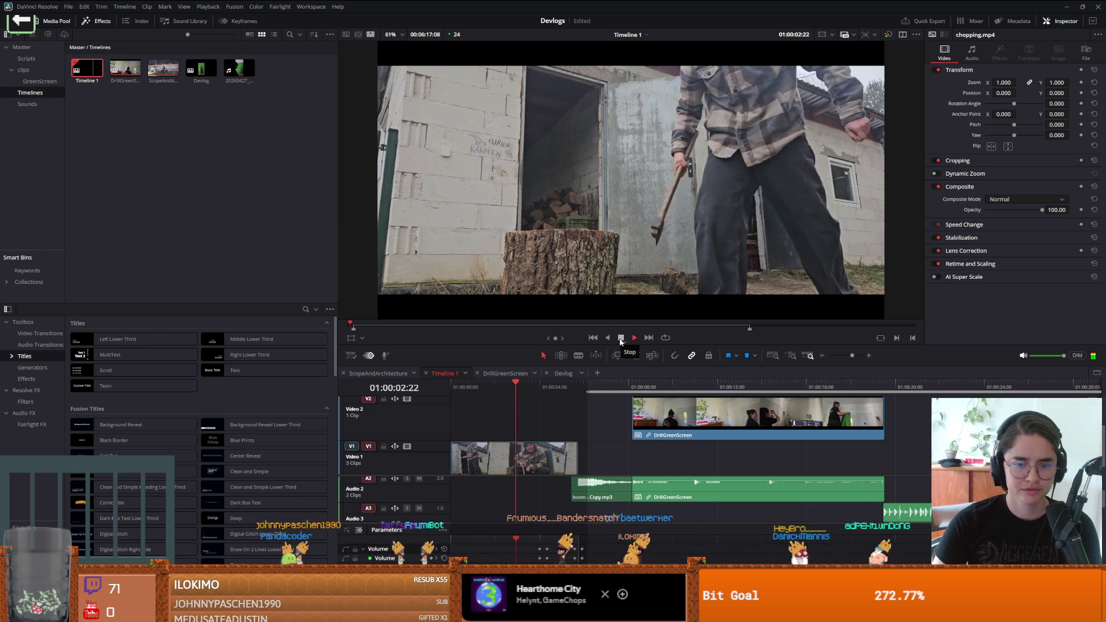
left_click(621, 339)
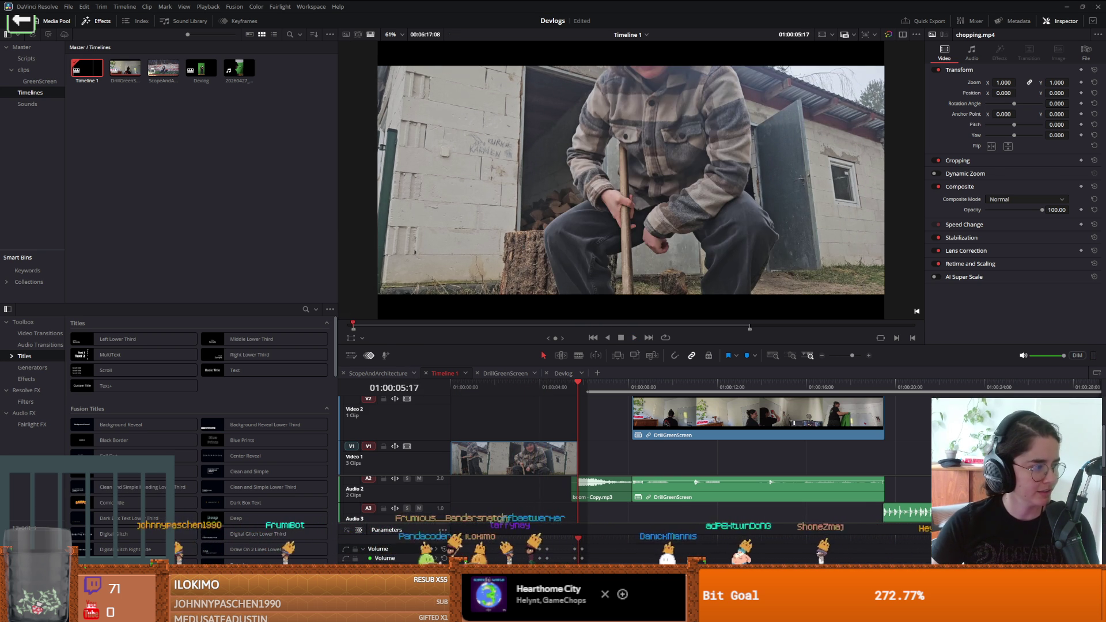
key("Home")
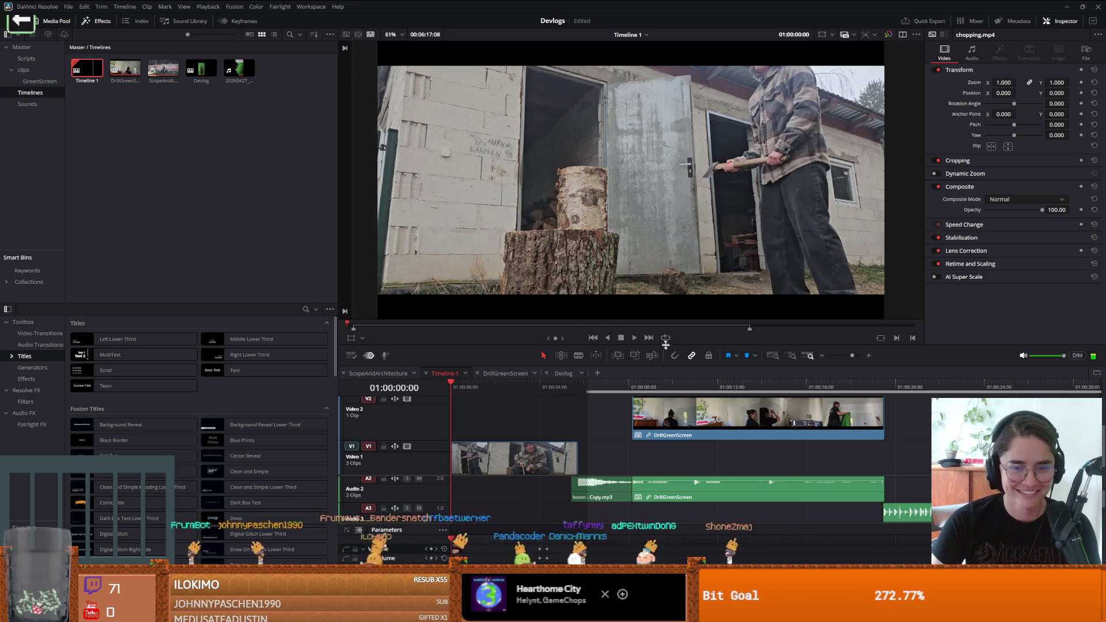
key("space")
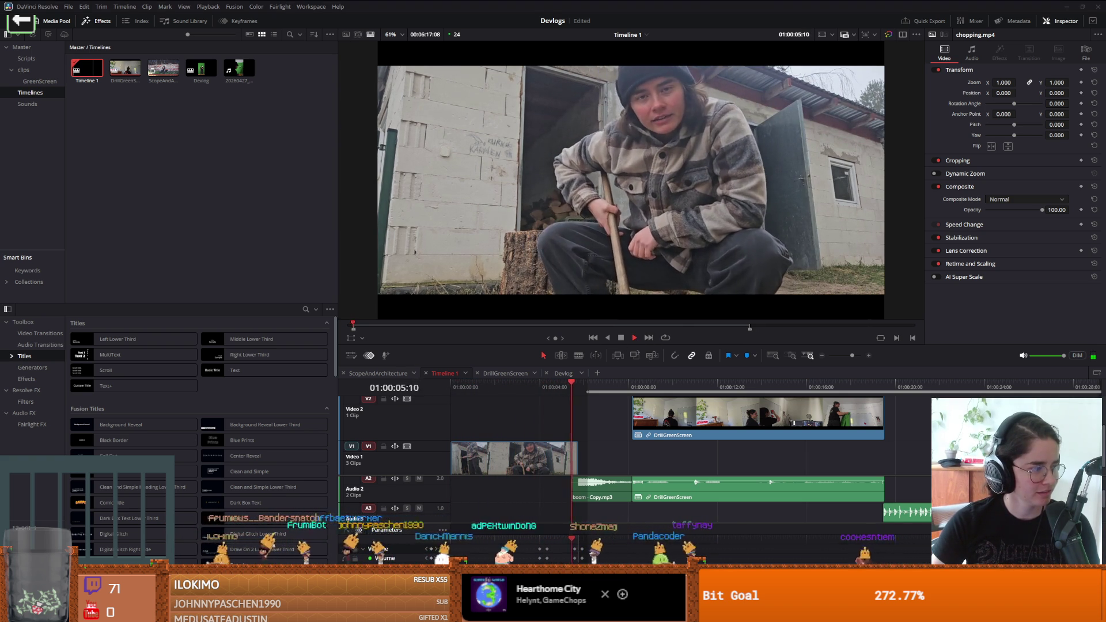
key("space")
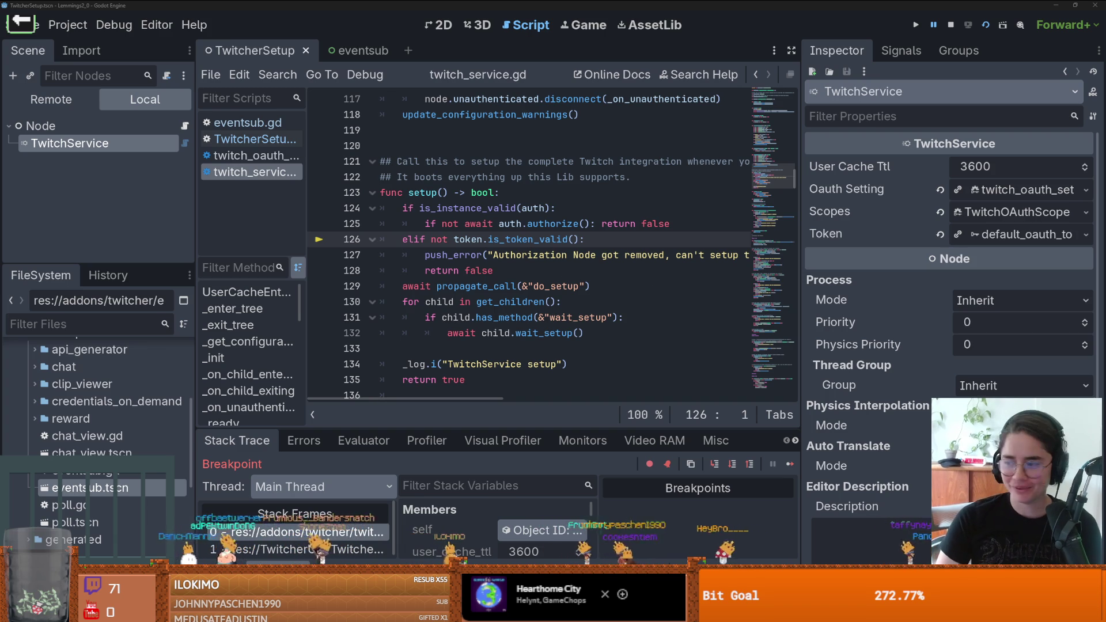
Step: Add a TwitchAPI child node under TwitchService
left_click(565, 244)
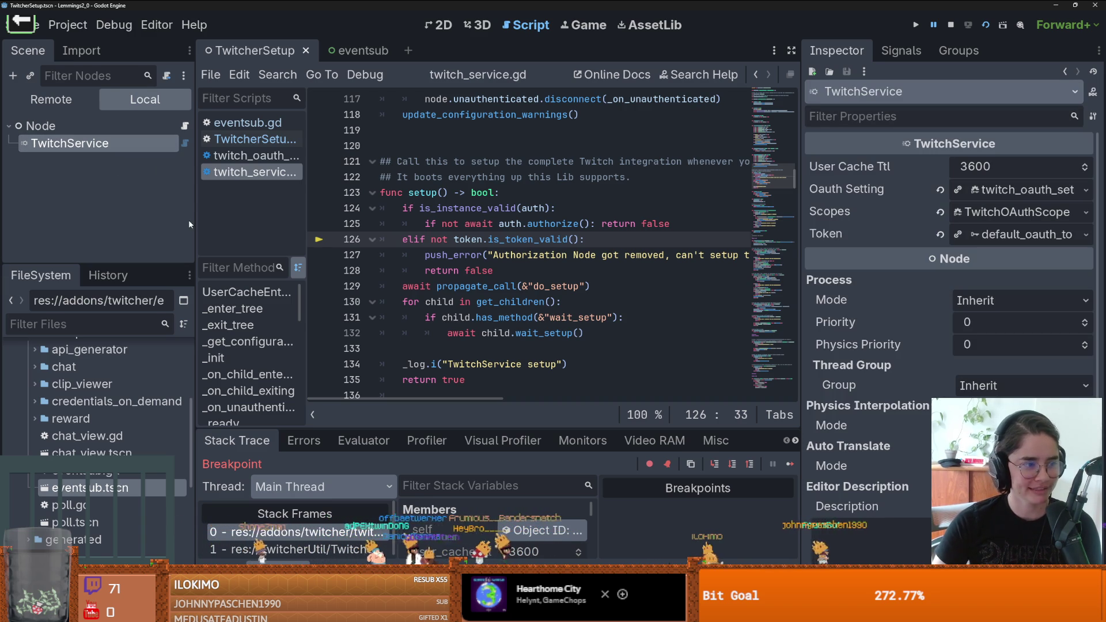
left_click(320, 610)
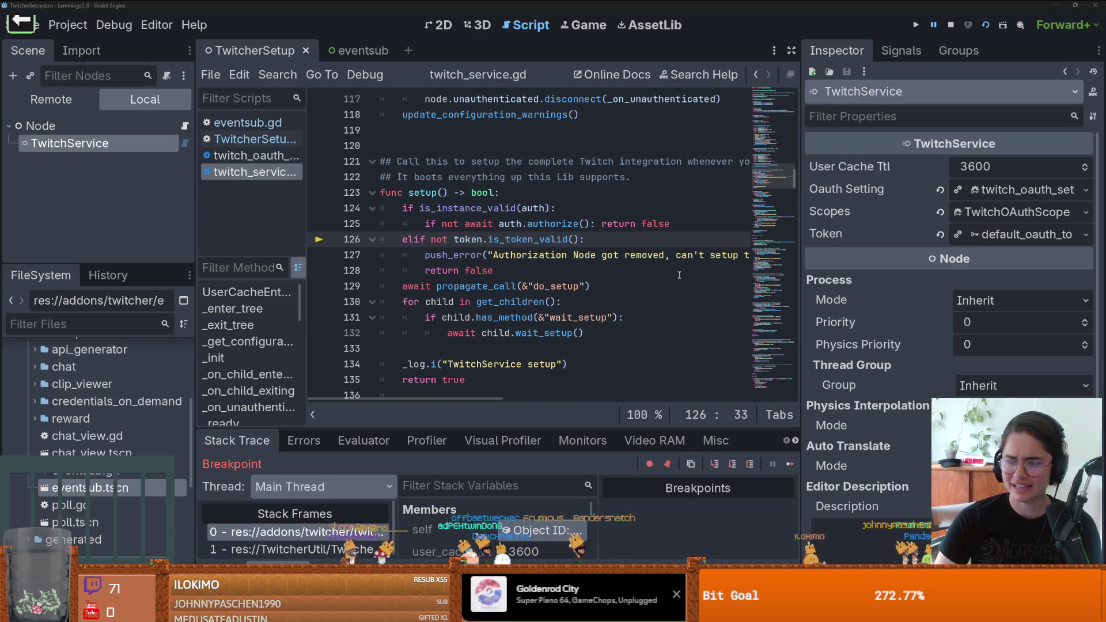
right_click(47, 161)
left_click(12, 79)
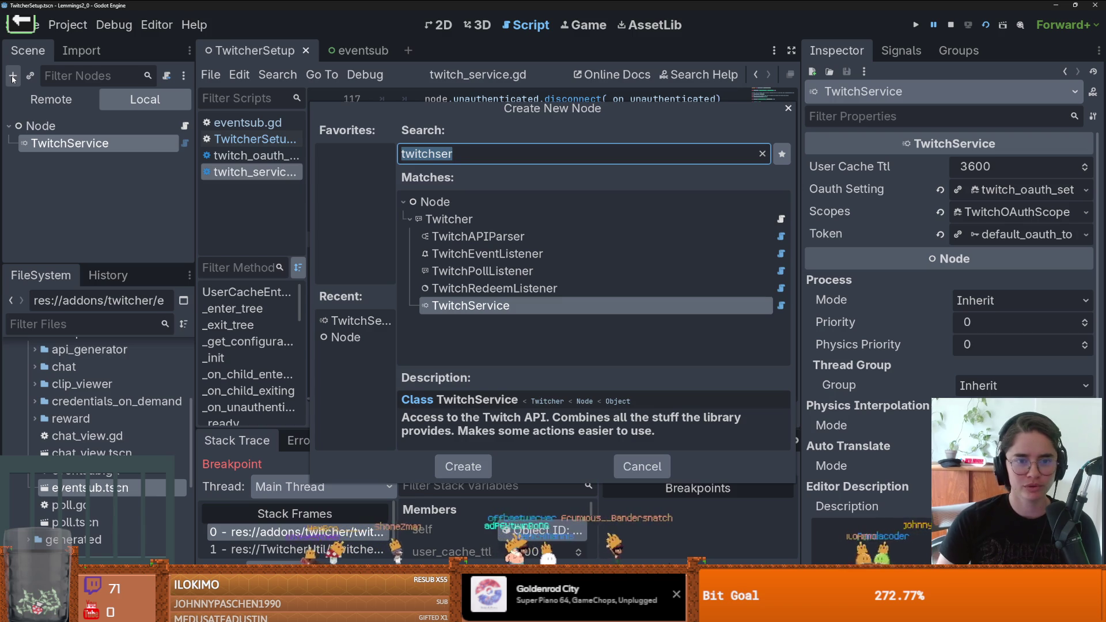
left_click(530, 157)
key("BackSpace")
key("BackSpace")
key("BackSpace")
type("chapi")
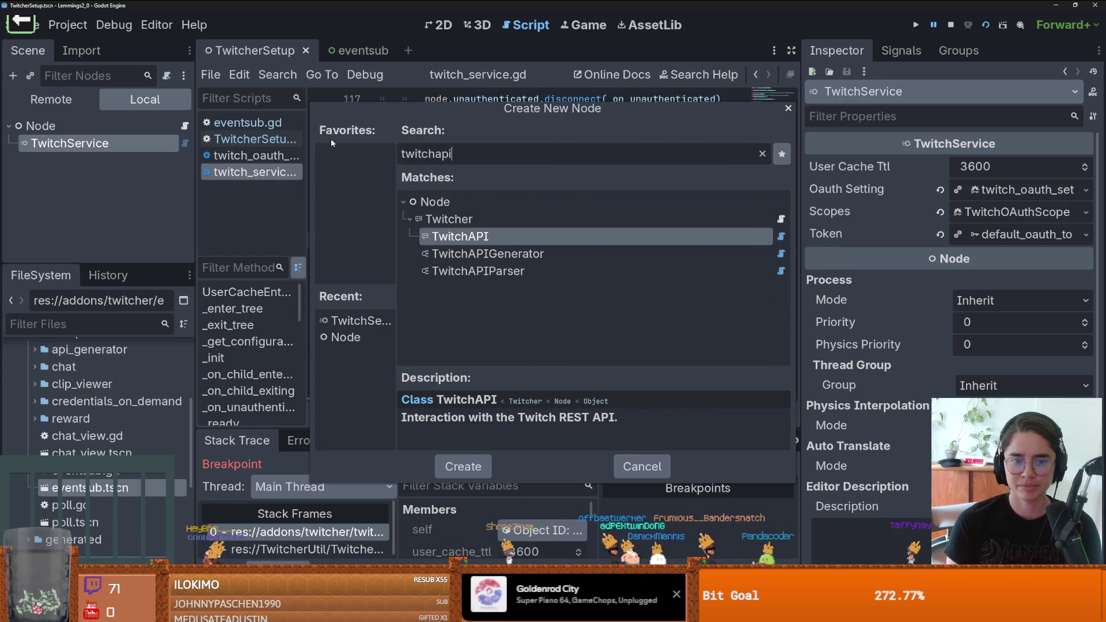
key("Return")
Step: Add TwitchAuth and TwitchIRC child nodes under TwitchService
left_click(63, 144)
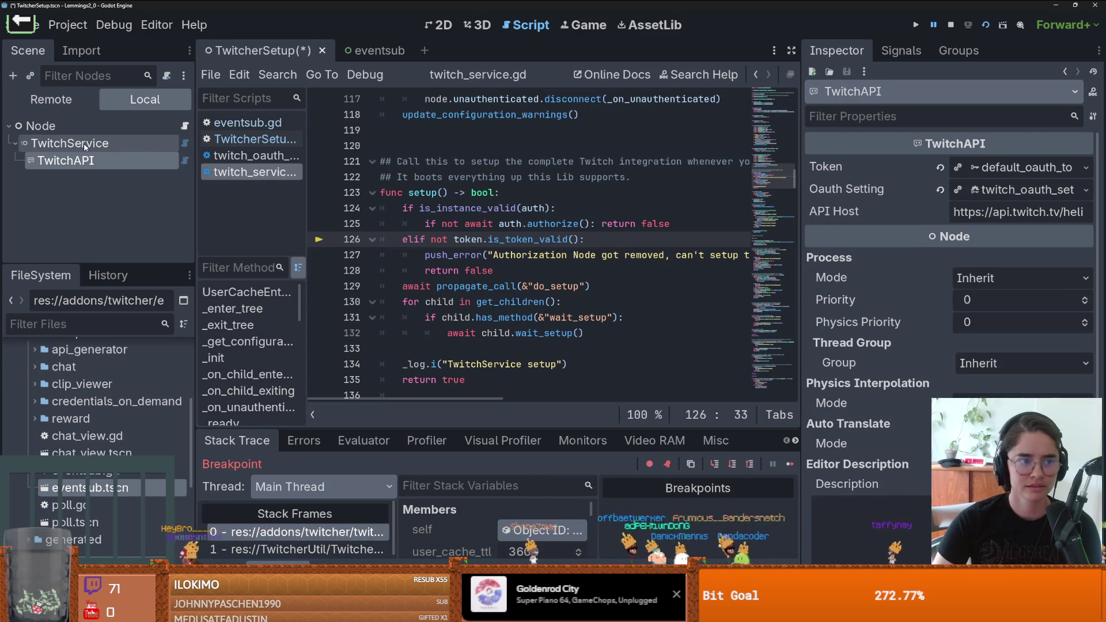
left_click(16, 80)
type("twi")
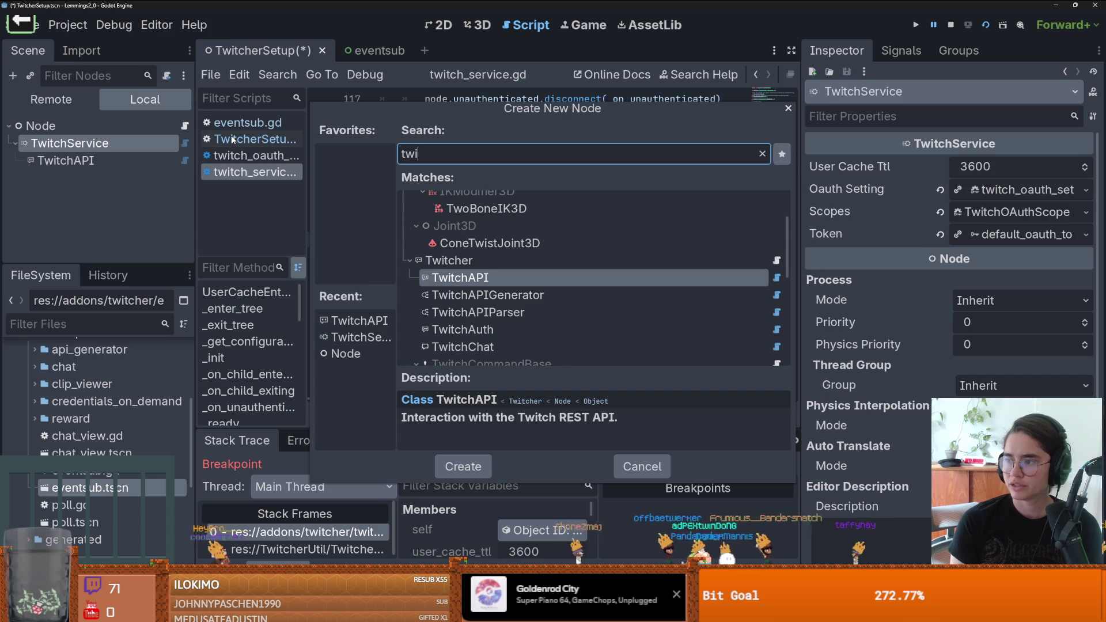
type("tchAu")
key("Return")
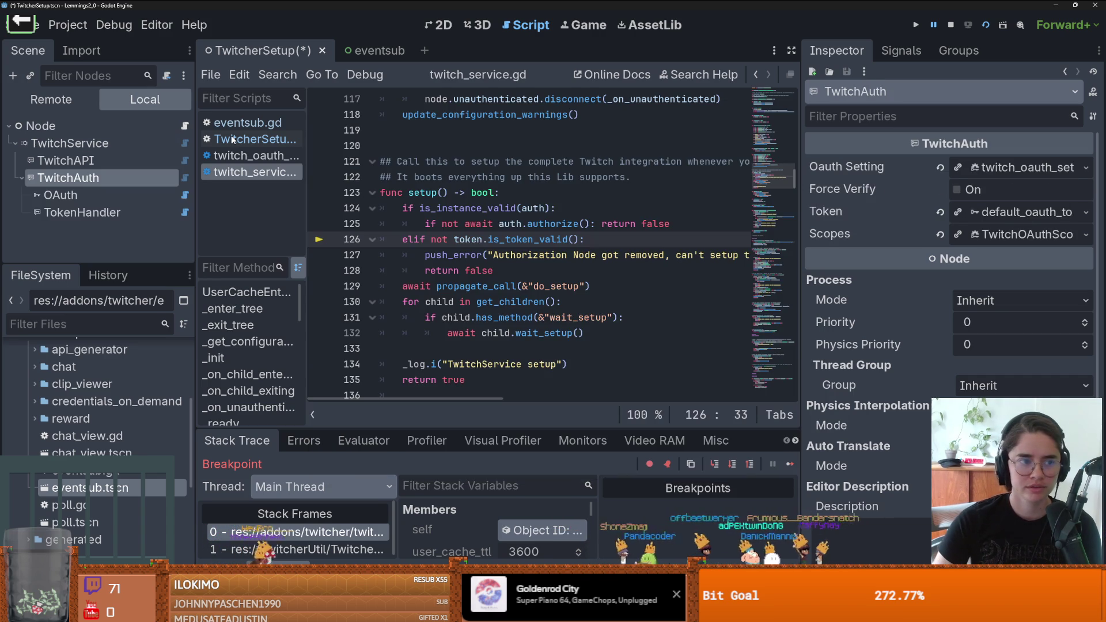
left_click(110, 145)
left_click(14, 77)
type("twitchIRC")
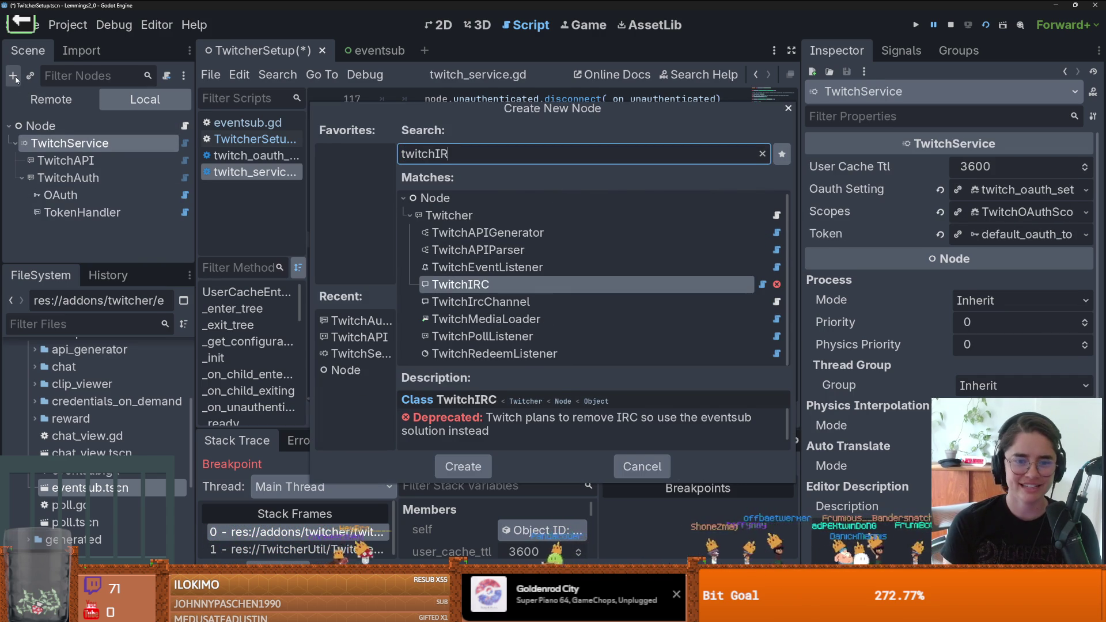
key("Return")
Step: Add TwitchEventsub and TwitchMediaLoader child nodes under TwitchService
left_click(25, 178)
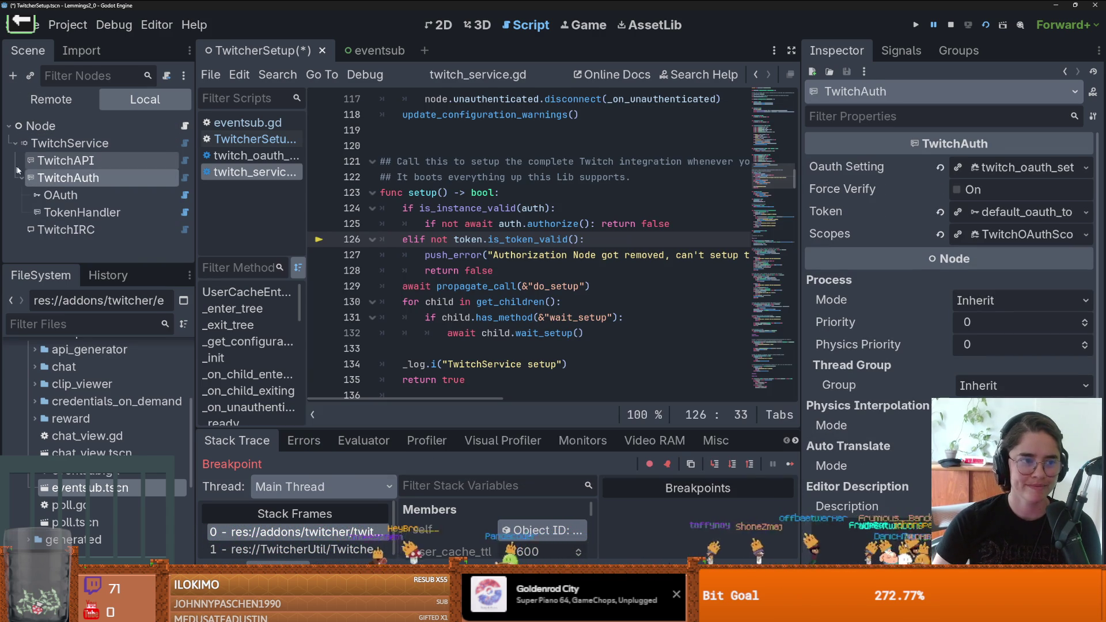
left_click(41, 144)
left_click(14, 77)
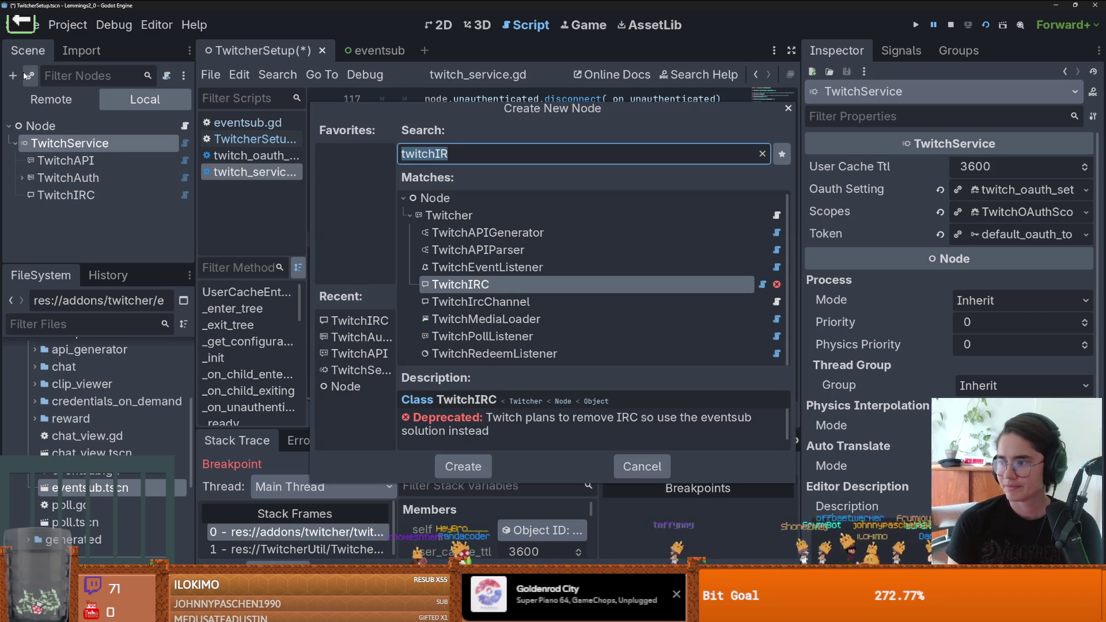
type("twitchEven")
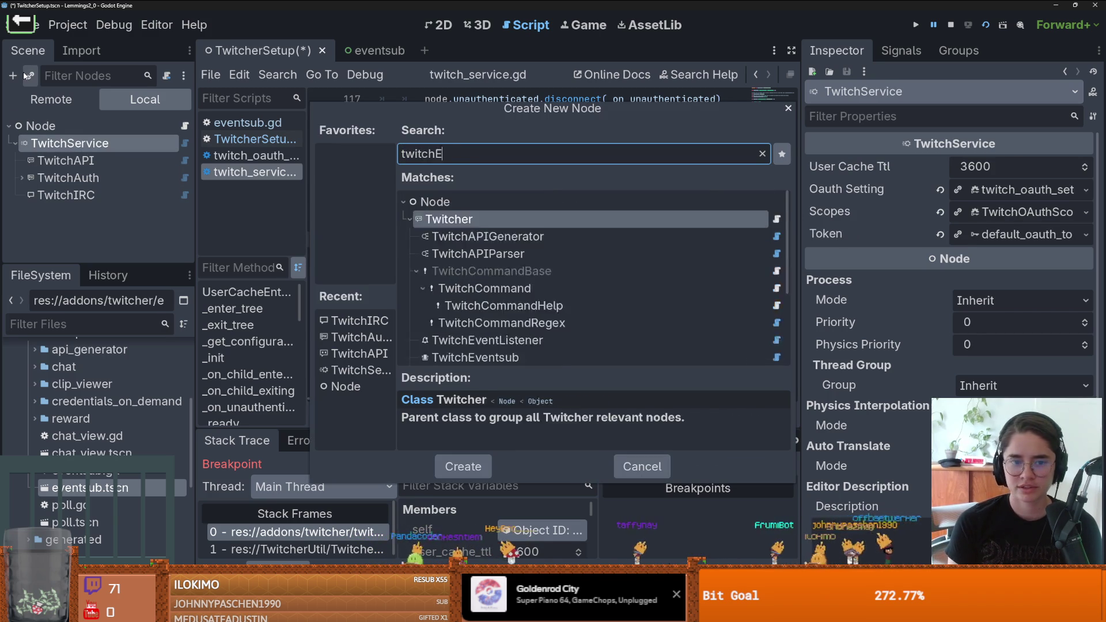
key("Return")
left_click(57, 143)
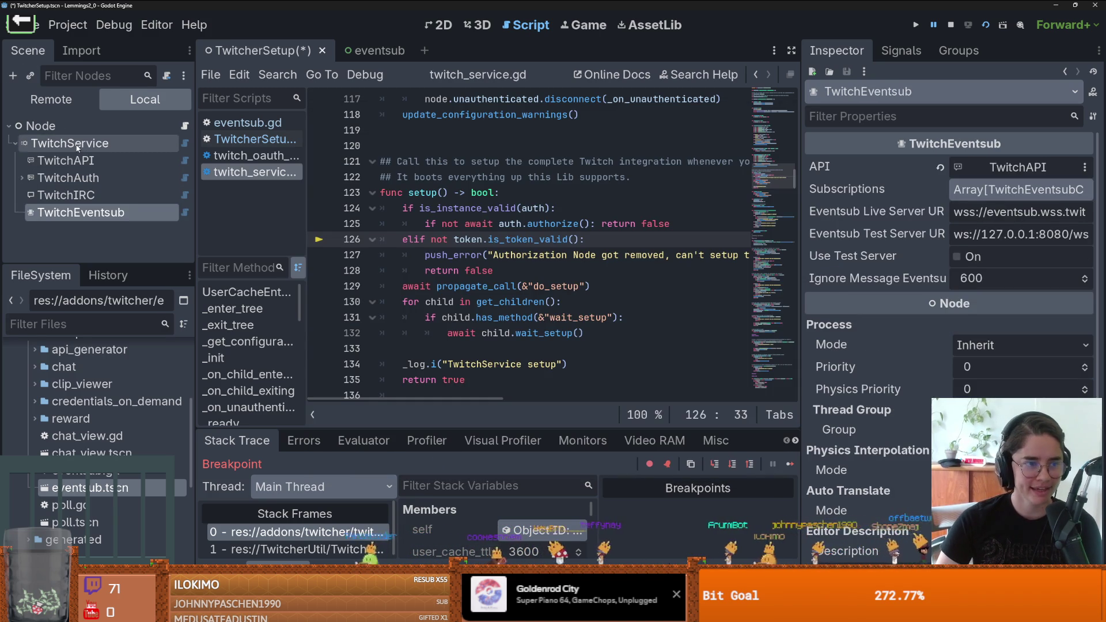
left_click(14, 75)
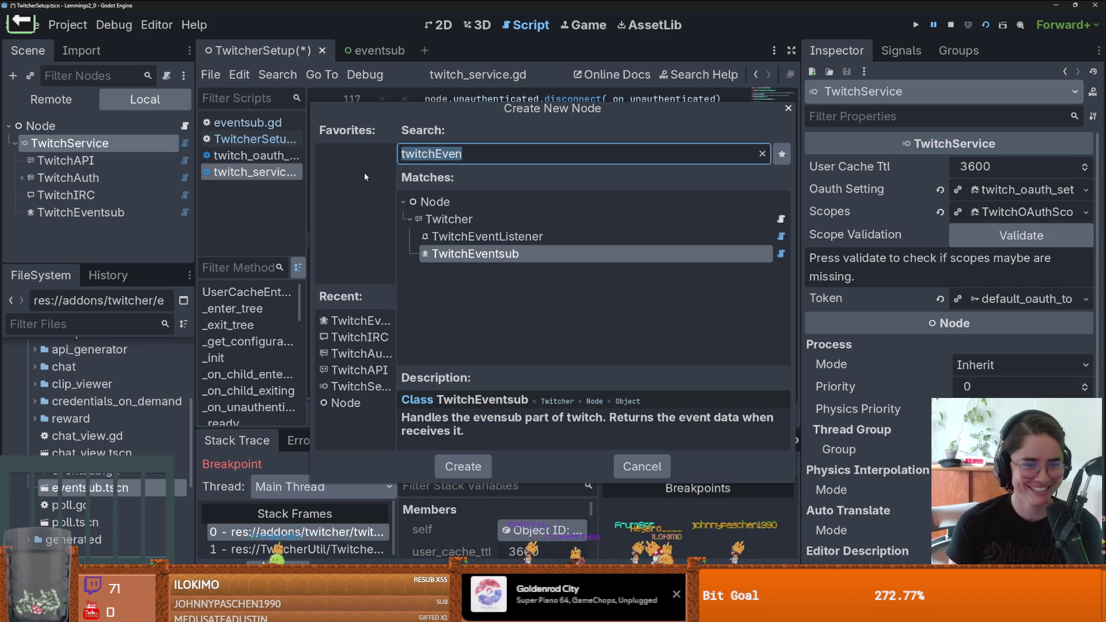
type("tw")
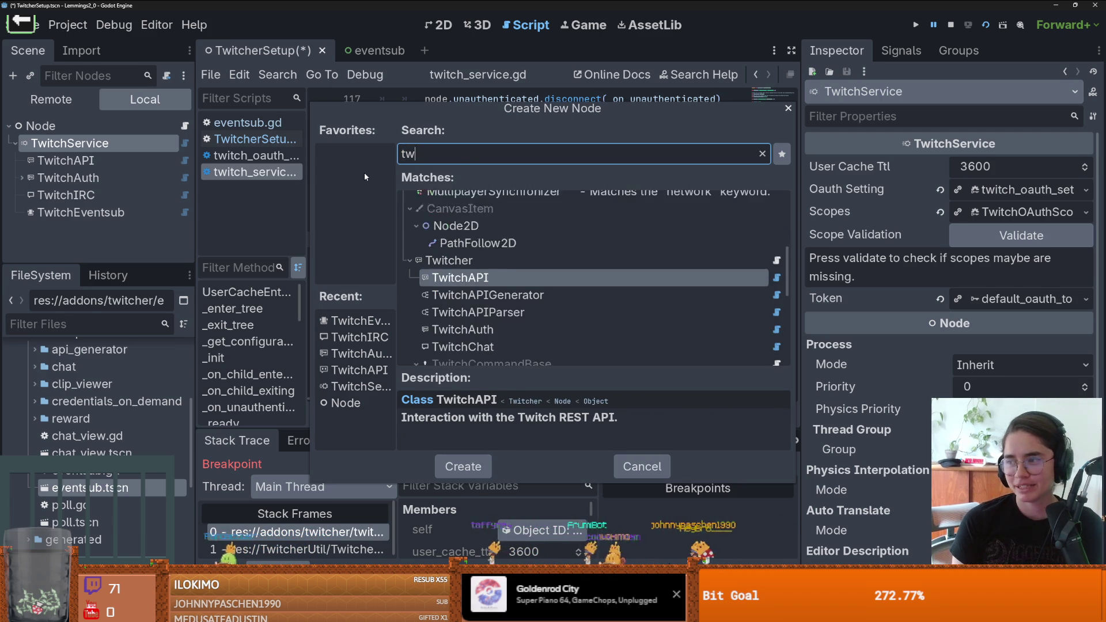
type("itchMedi")
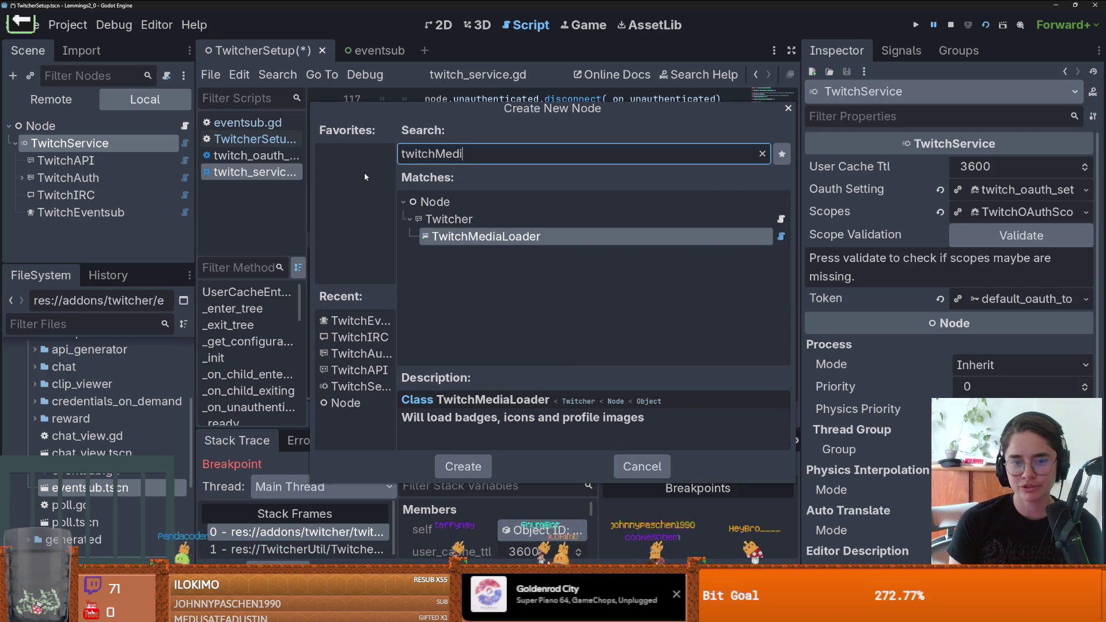
key("Return")
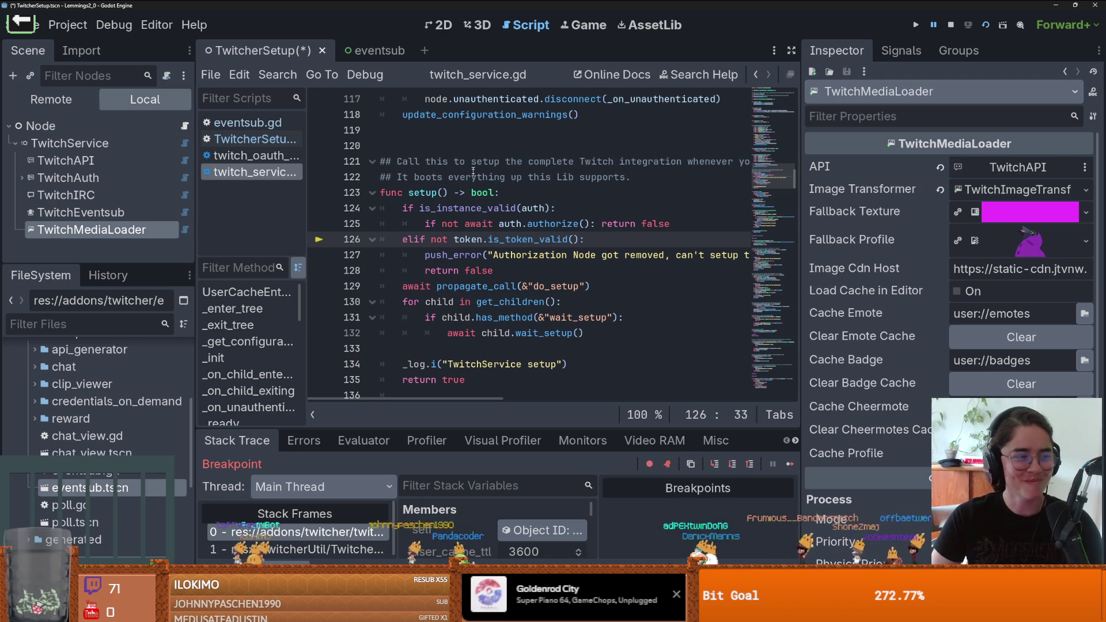
Step: Save the TwitcherSetup scene and validate TwitchService's scopes under Scope Validation
left_click(487, 271)
key("ctrl+s")
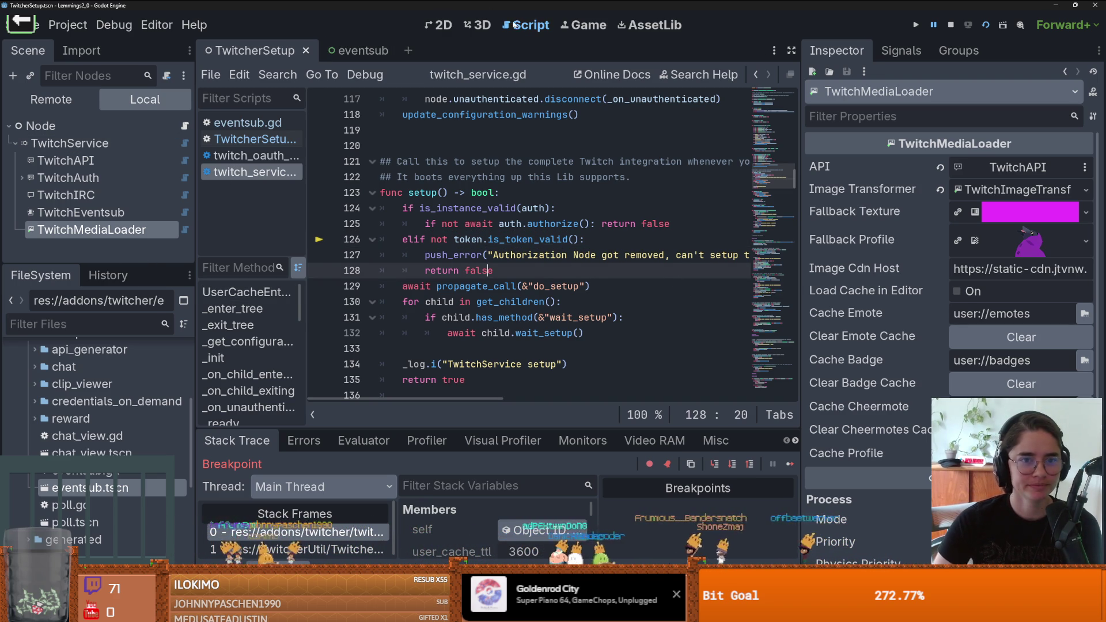
left_click(443, 25)
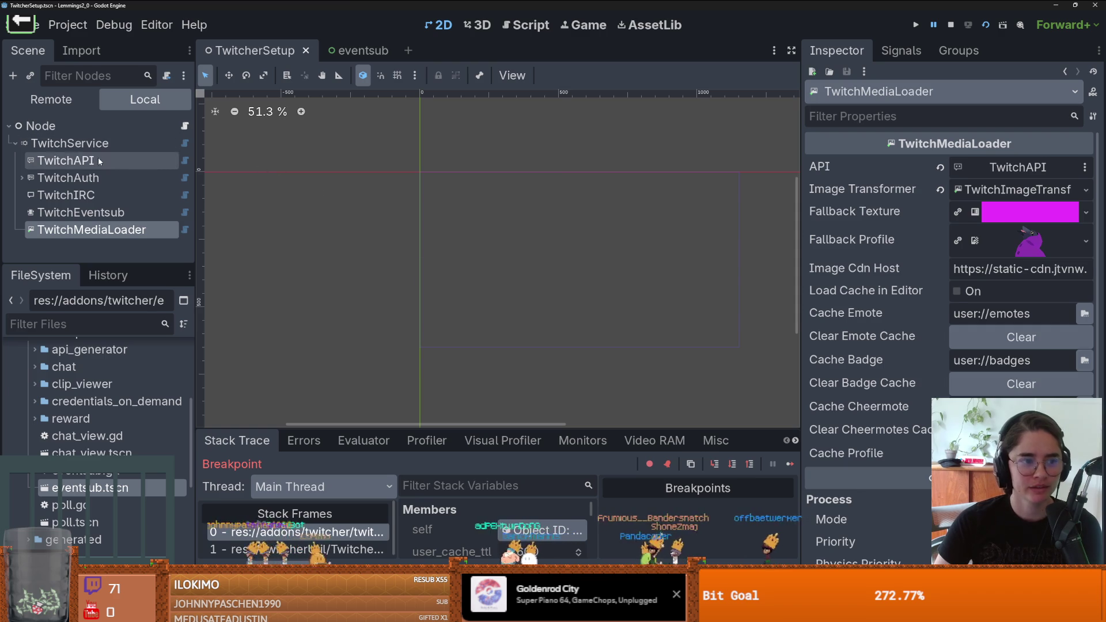
left_click(98, 160)
left_click(97, 176)
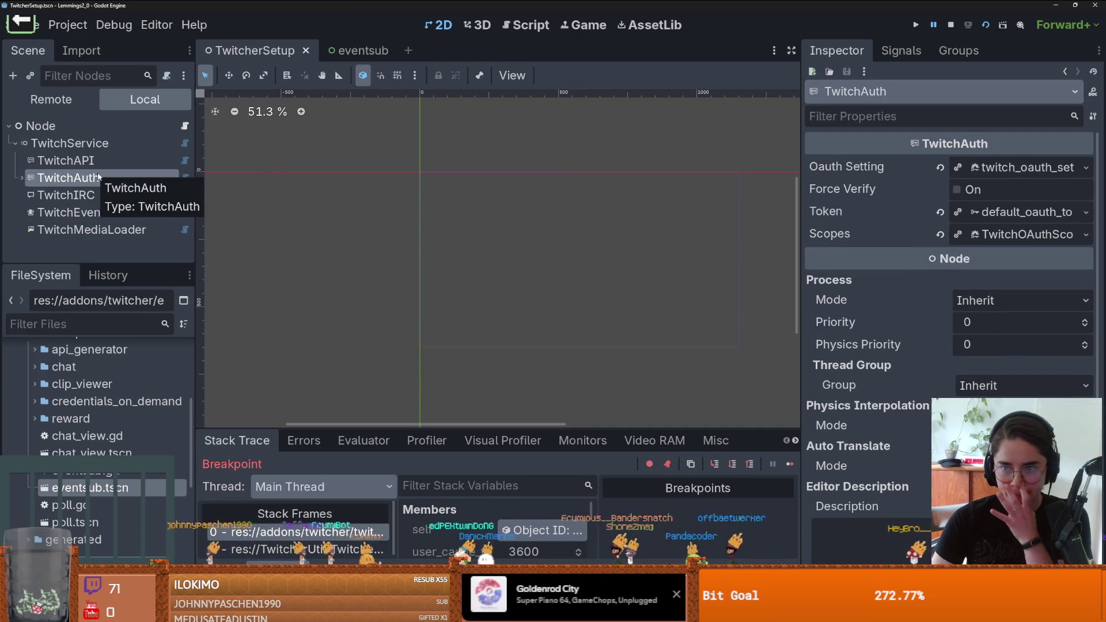
left_click(108, 145)
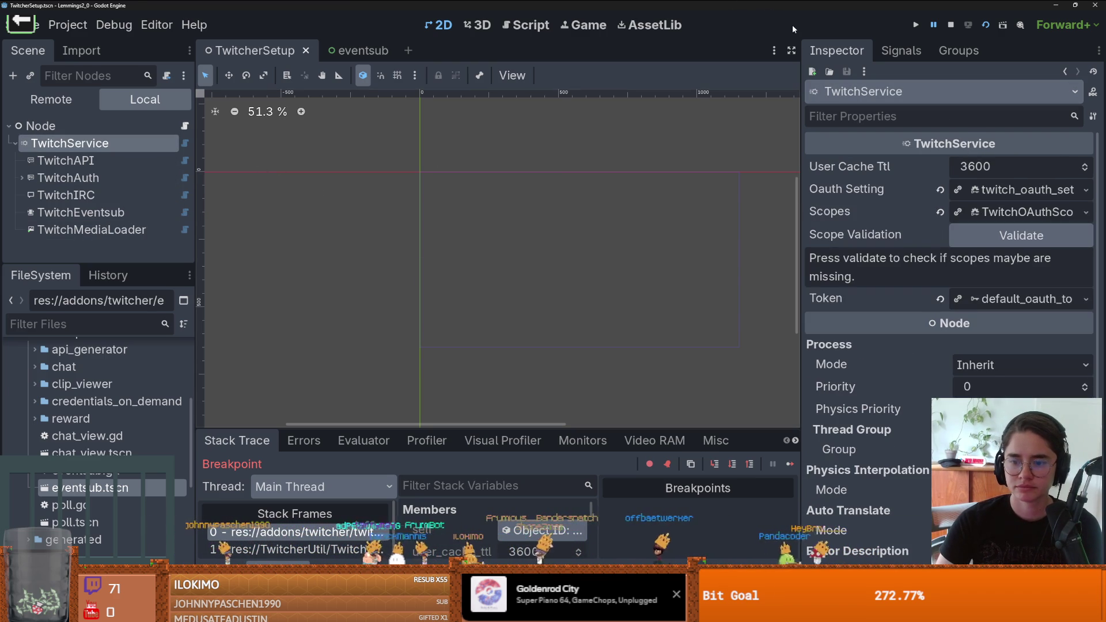
left_click(1009, 218)
left_click(1009, 217)
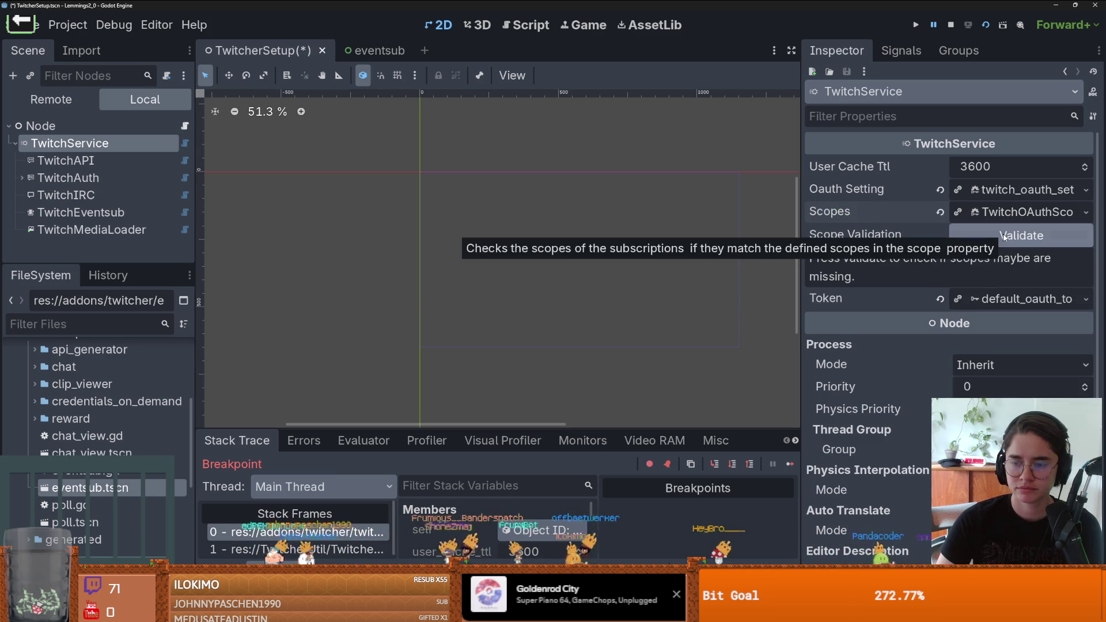
left_click(1003, 236)
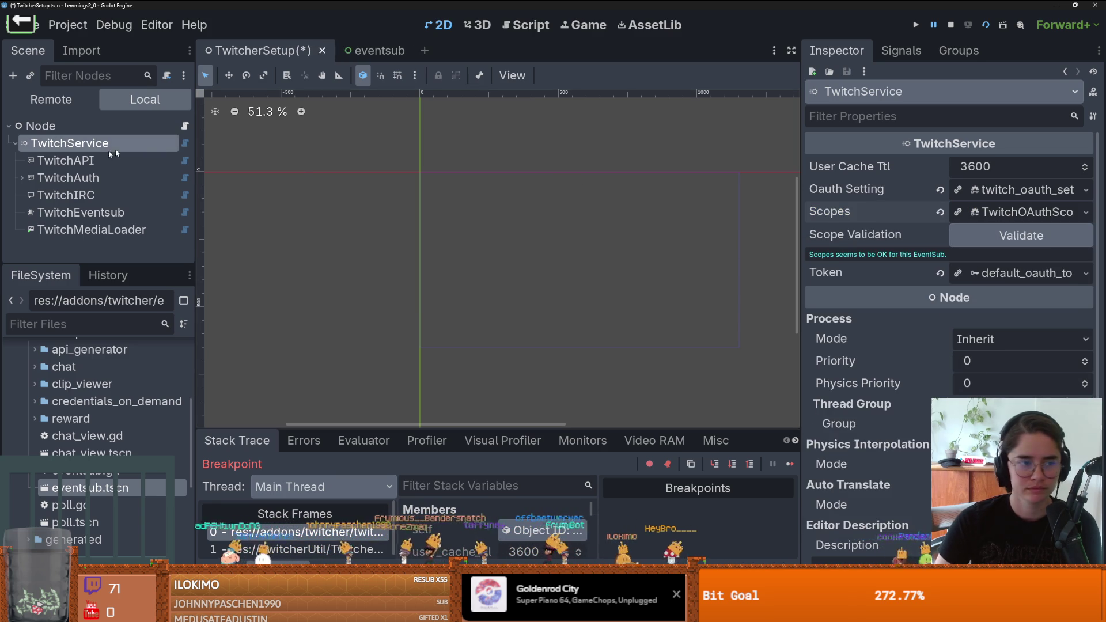
Step: Check each child node's properties, then run the project so Twitch authenticates
left_click(97, 161)
left_click(96, 177)
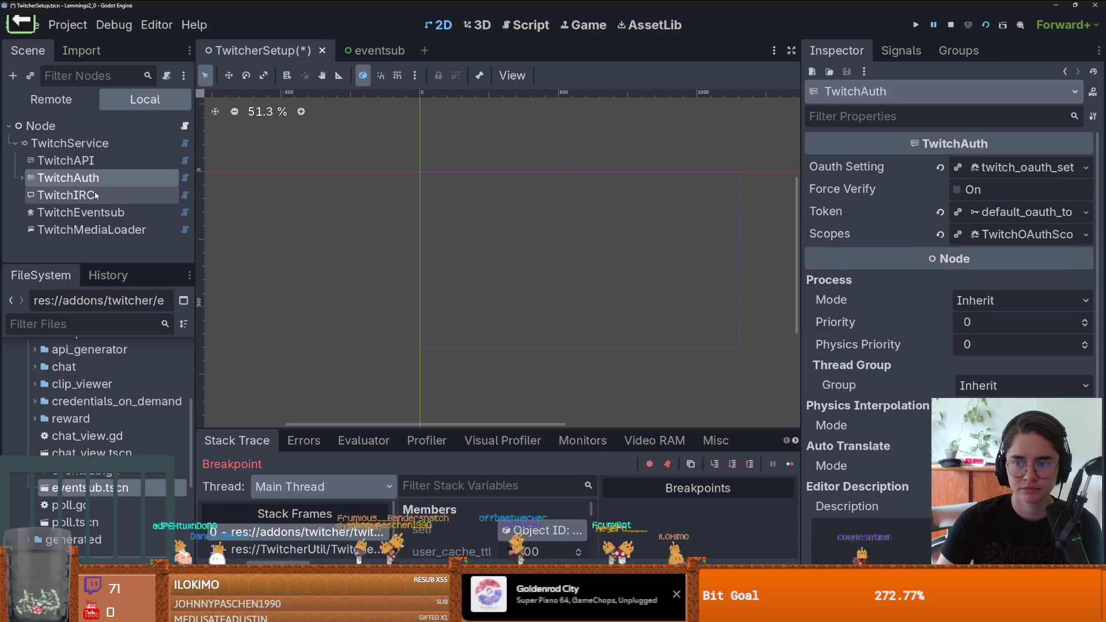
left_click(95, 195)
left_click(92, 213)
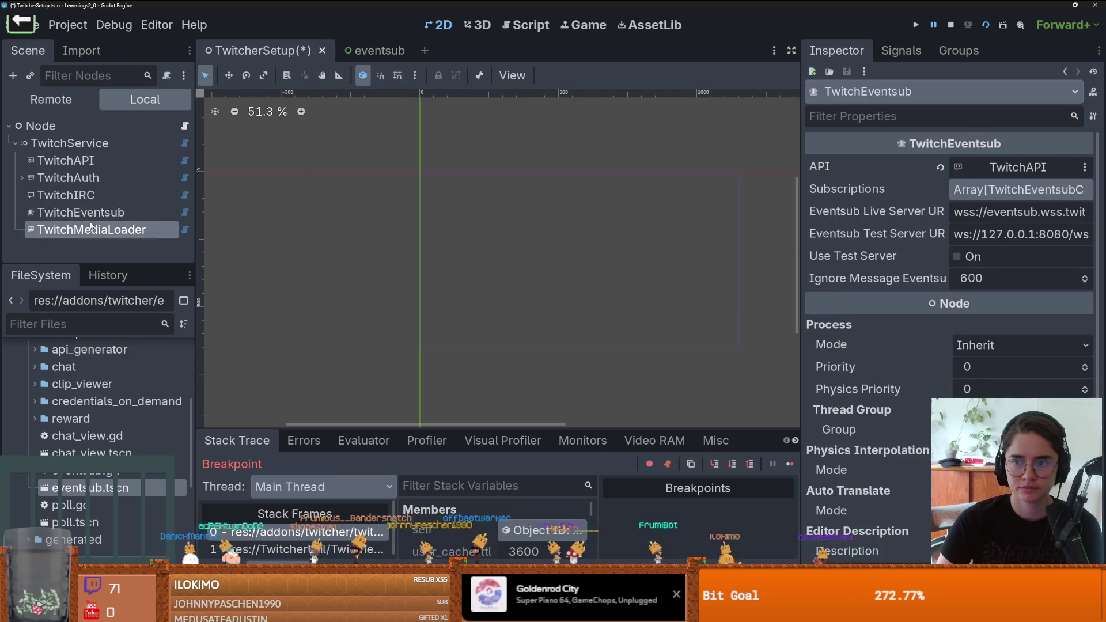
left_click(91, 228)
left_click(70, 144)
left_click(986, 24)
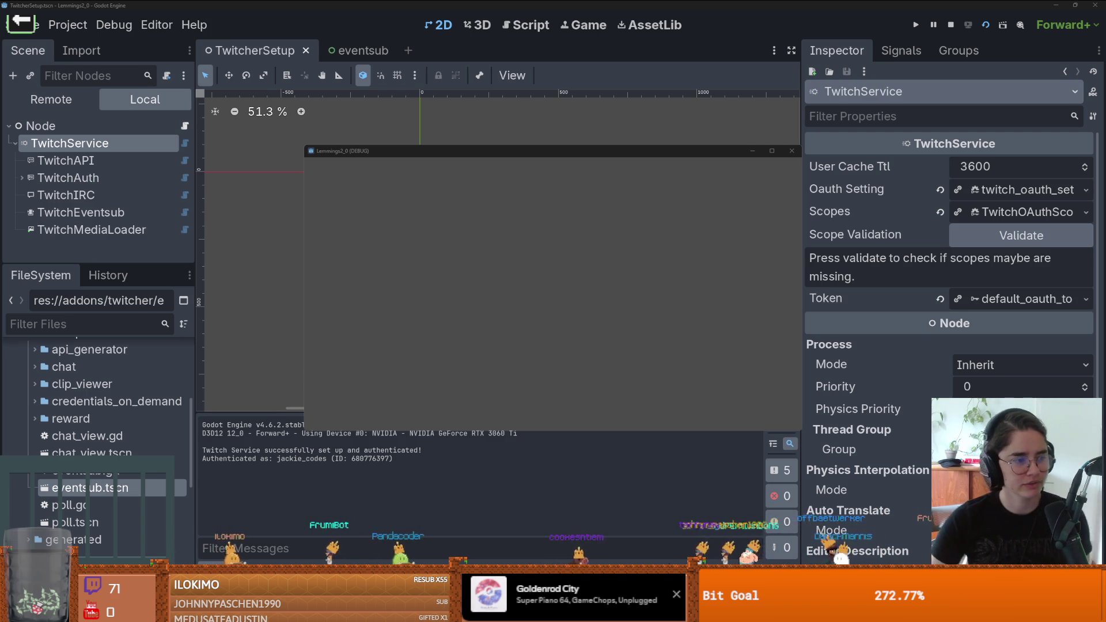
Step: Close the Lemmings2_0 (DEBUG) window to stop the running project
left_click(791, 151)
scroll(336, 261, "up", 1)
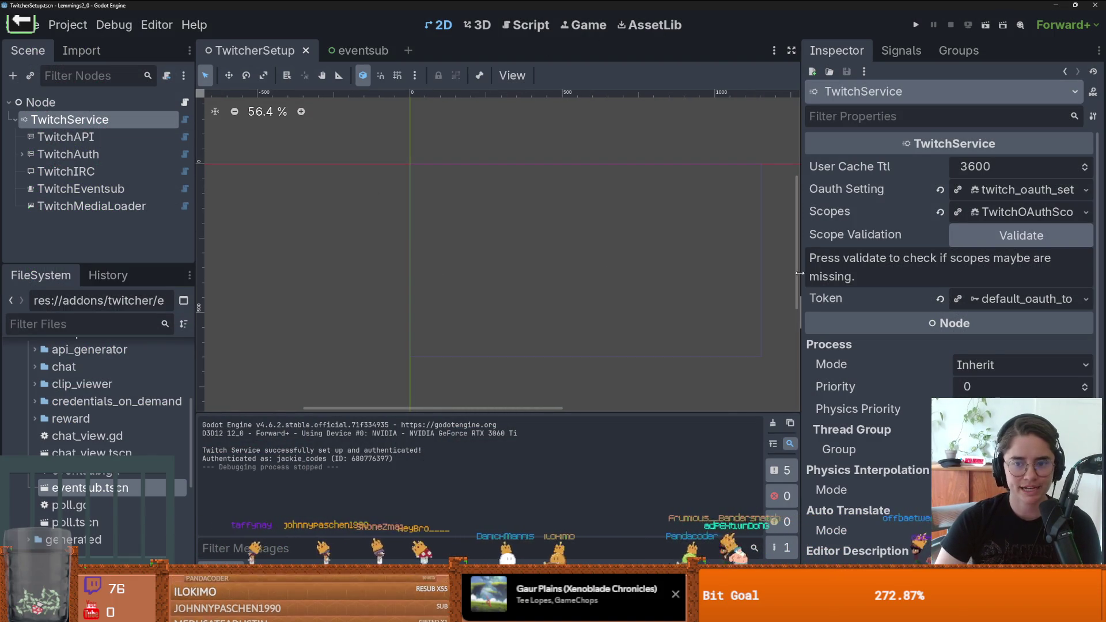
Step: Widen the Inspector and left docks, enlarge the scene tree panel, and deselect all nodes
left_click_drag(801, 310, 708, 311)
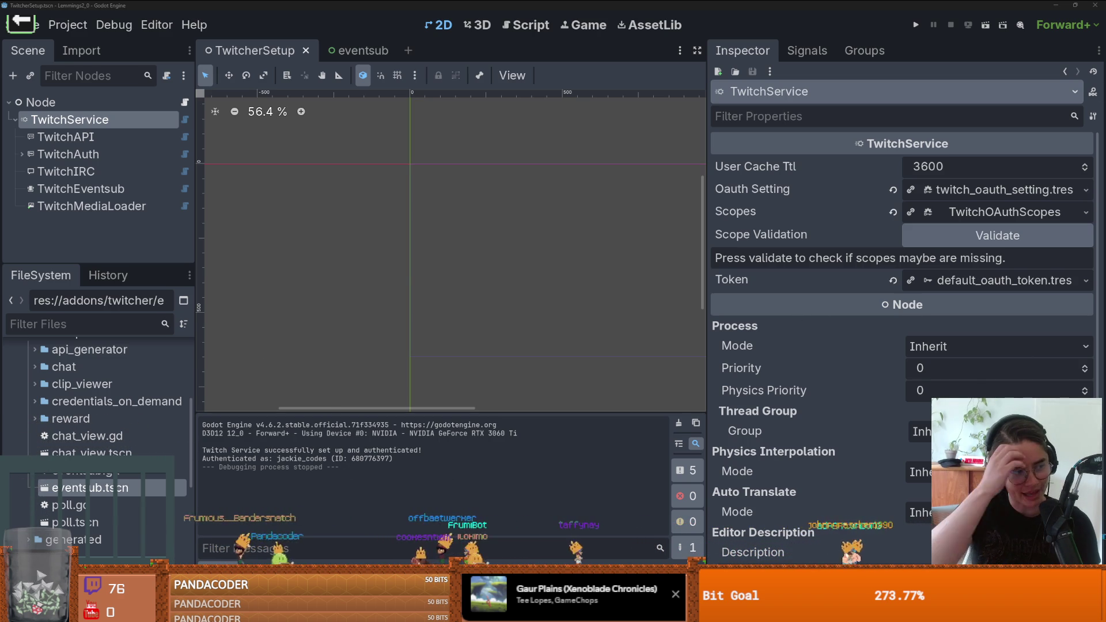
left_click_drag(524, 283, 480, 276)
scroll(406, 175, "up", 2)
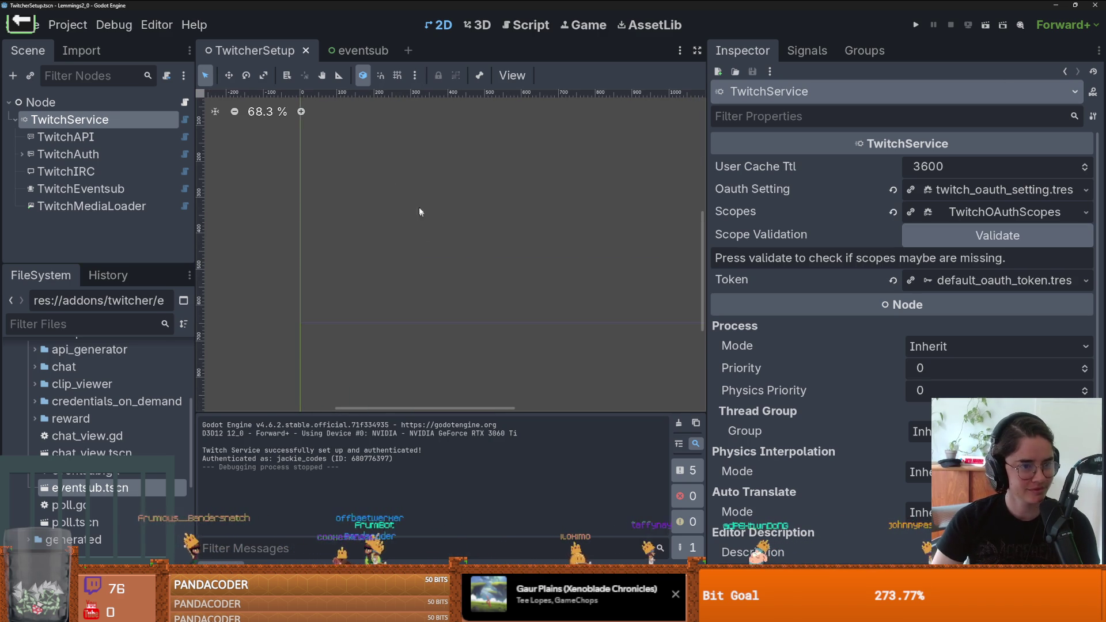
left_click_drag(114, 263, 132, 323)
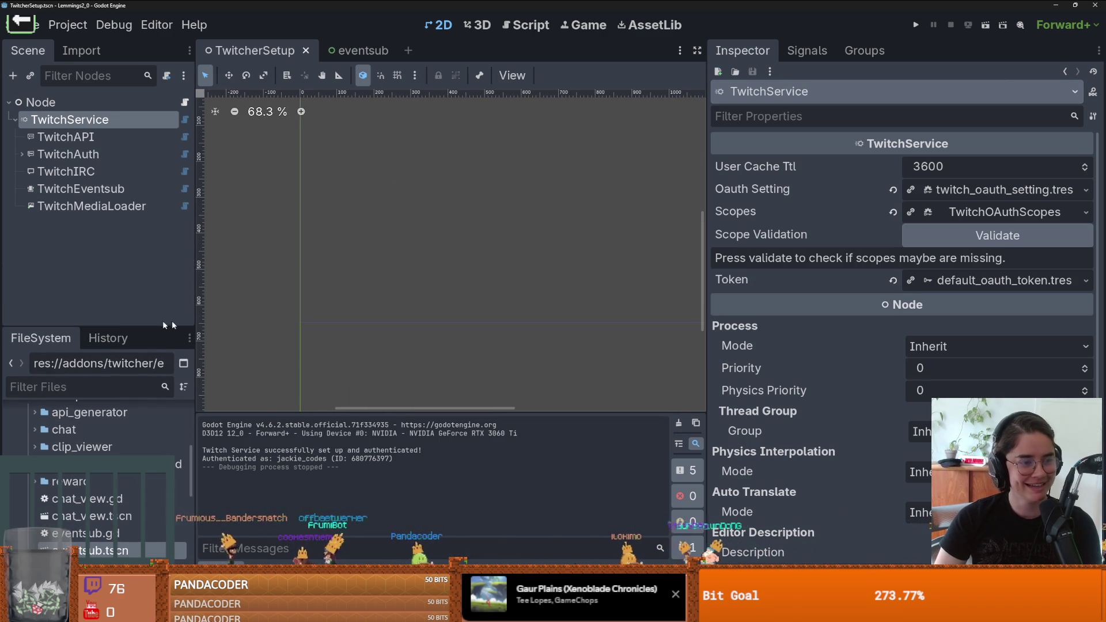
left_click_drag(197, 271, 205, 272)
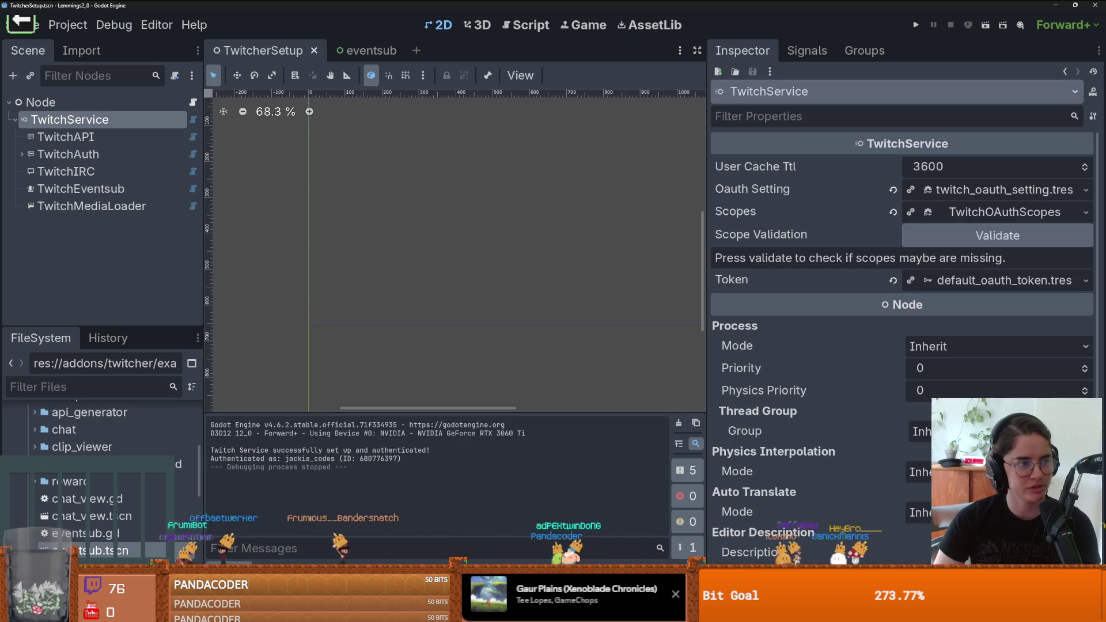
left_click(148, 270)
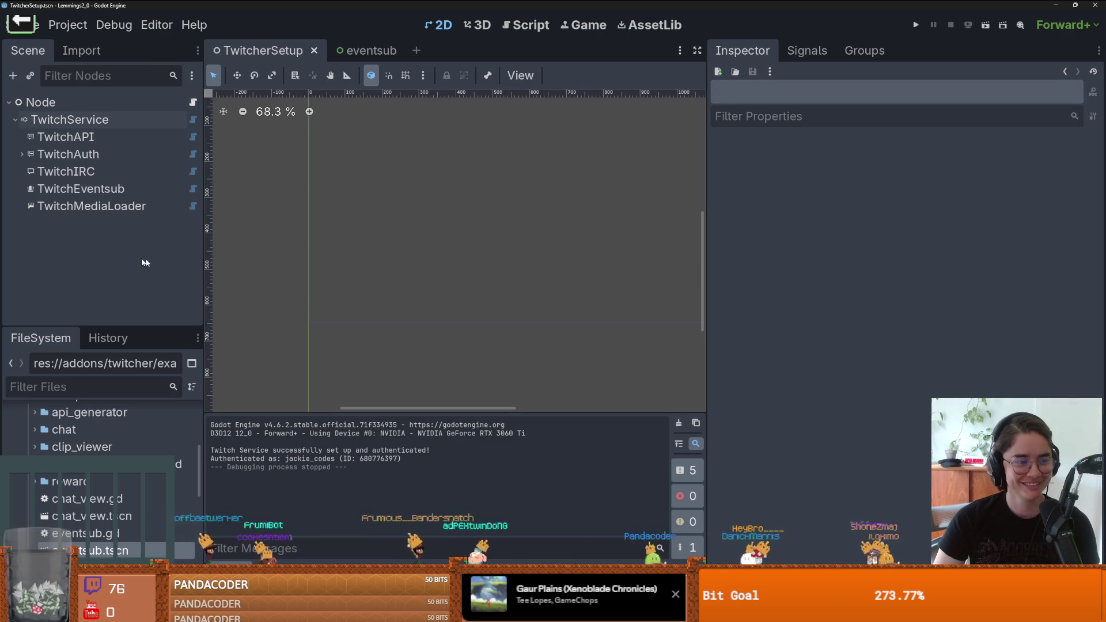
Step: Collapse the example folder in FileSystem and resize the scene tree to show every node
left_click_drag(203, 240, 219, 239)
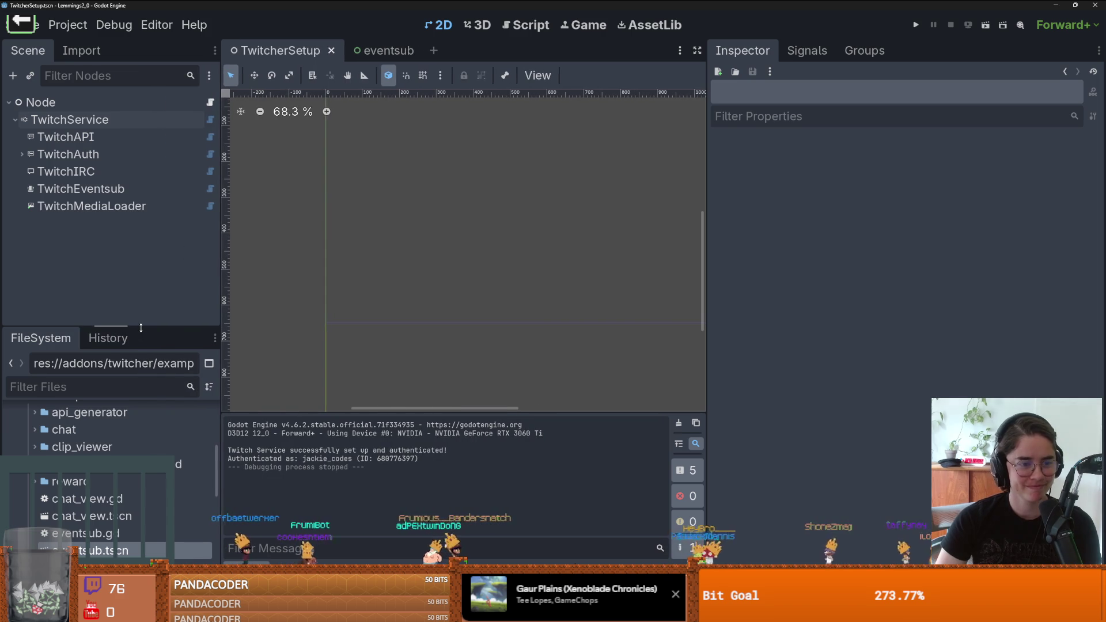
left_click_drag(141, 327, 156, 192)
scroll(87, 339, "up", 3)
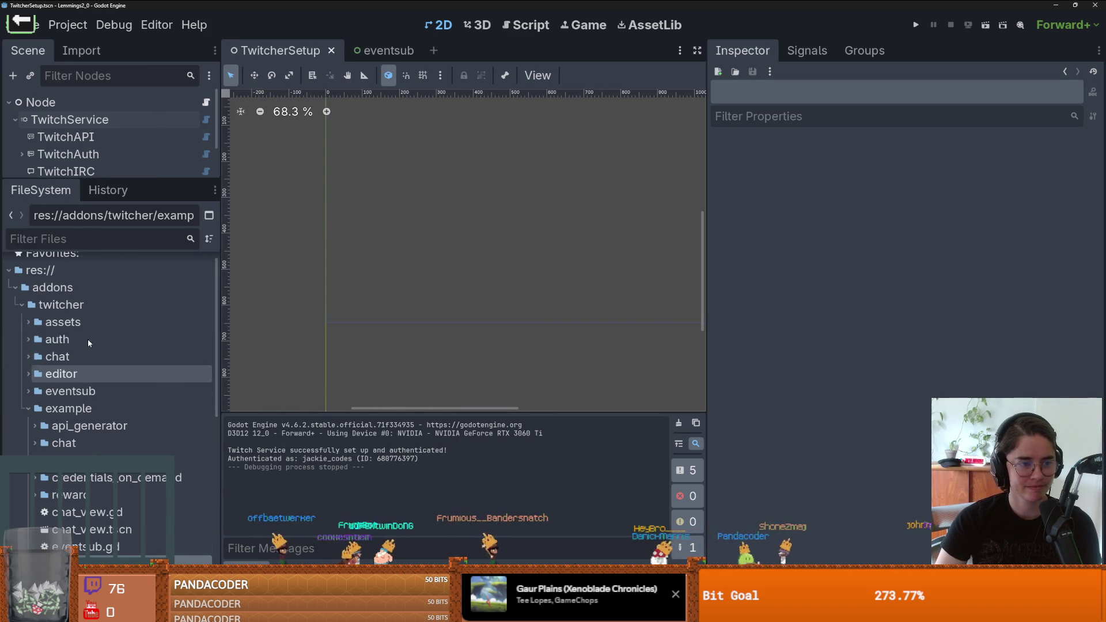
left_click(29, 408)
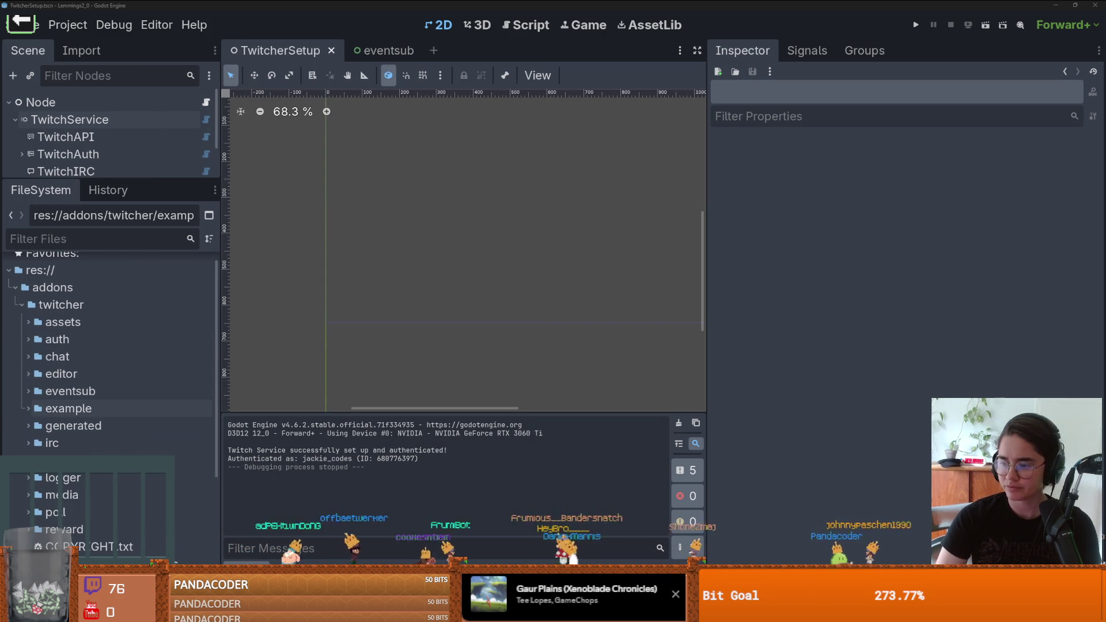
scroll(415, 274, "up", 1)
scroll(441, 261, "down", 3)
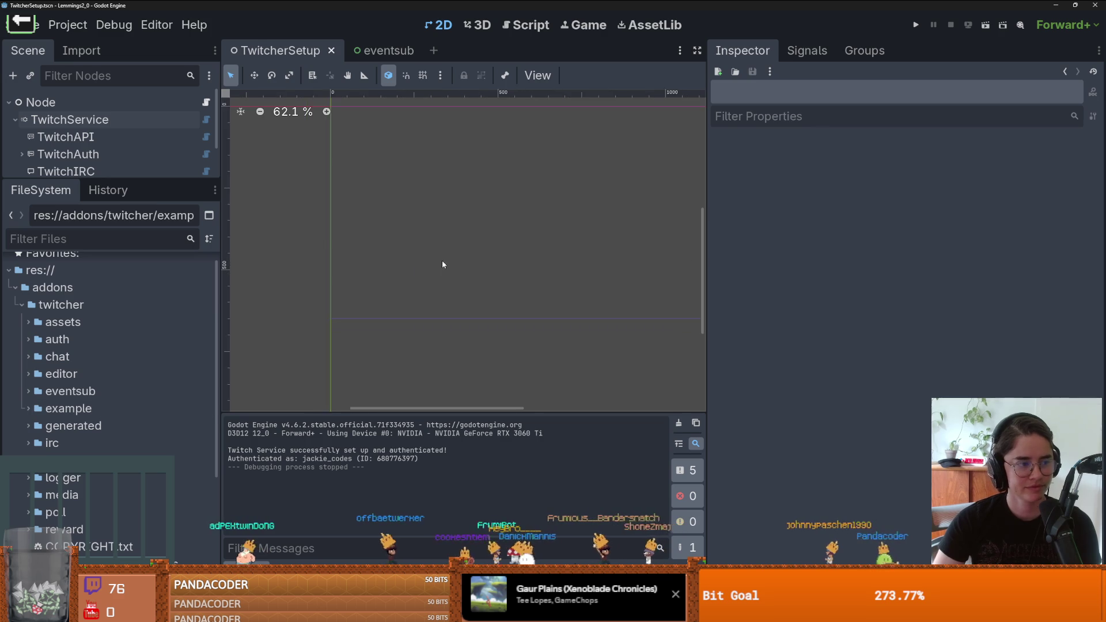
scroll(400, 301, "down", 2)
left_click_drag(132, 181, 133, 263)
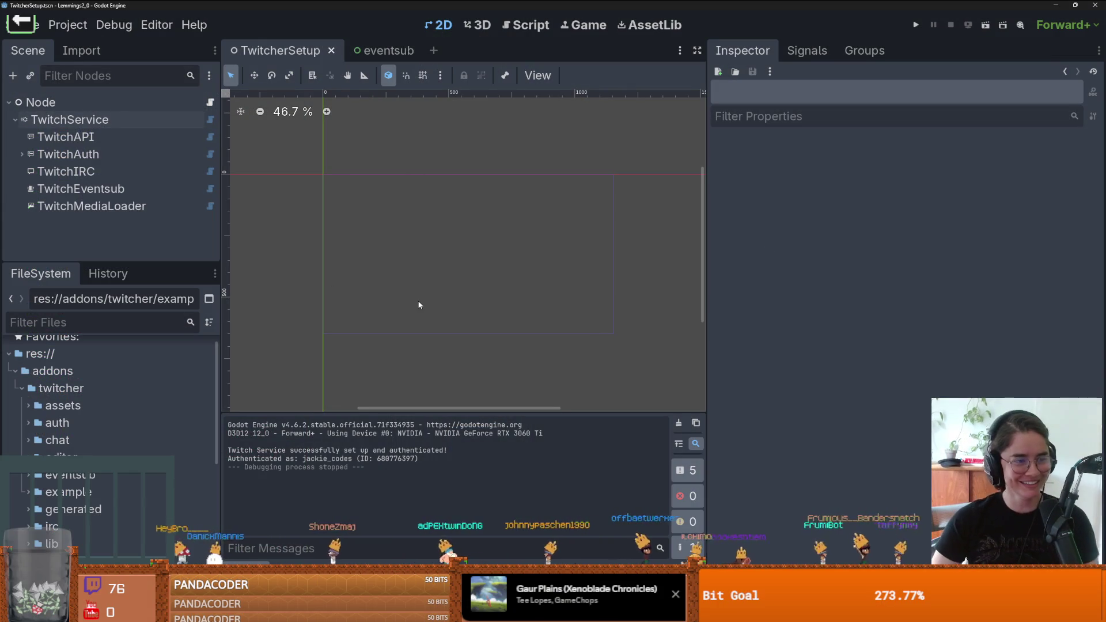
Step: Lower the Scene/FileSystem splitter slightly so the scene tree gets more height
scroll(346, 271, "up", 1)
left_click_drag(97, 262, 110, 296)
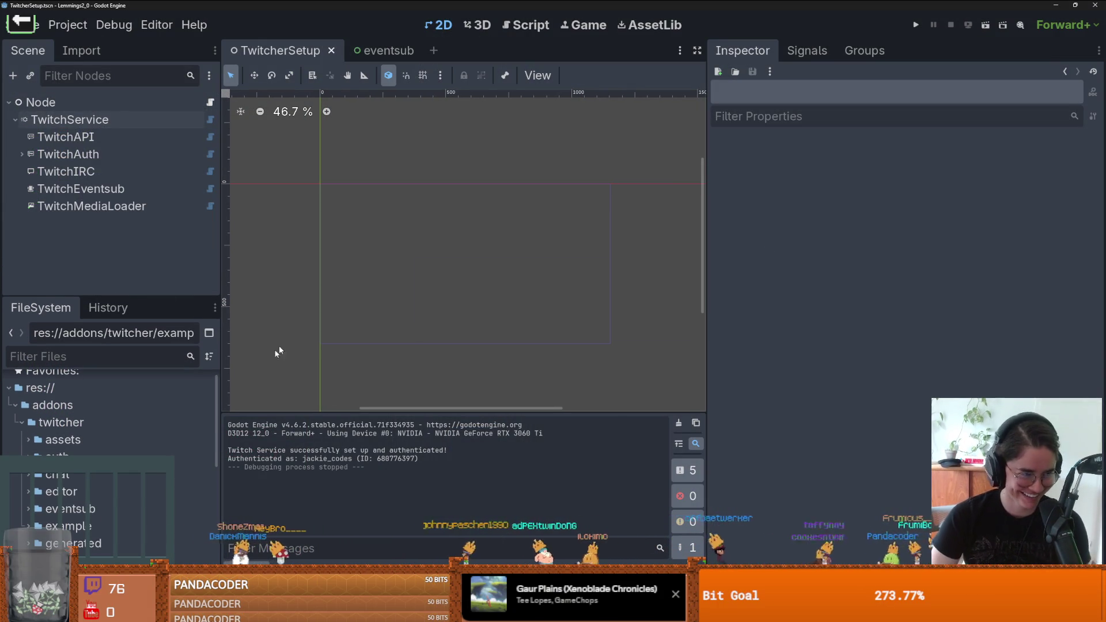
Step: Save the TwitcherSetup scene and switch to the eventsub example scene
scroll(371, 234, "up", 1)
key("ctrl+s")
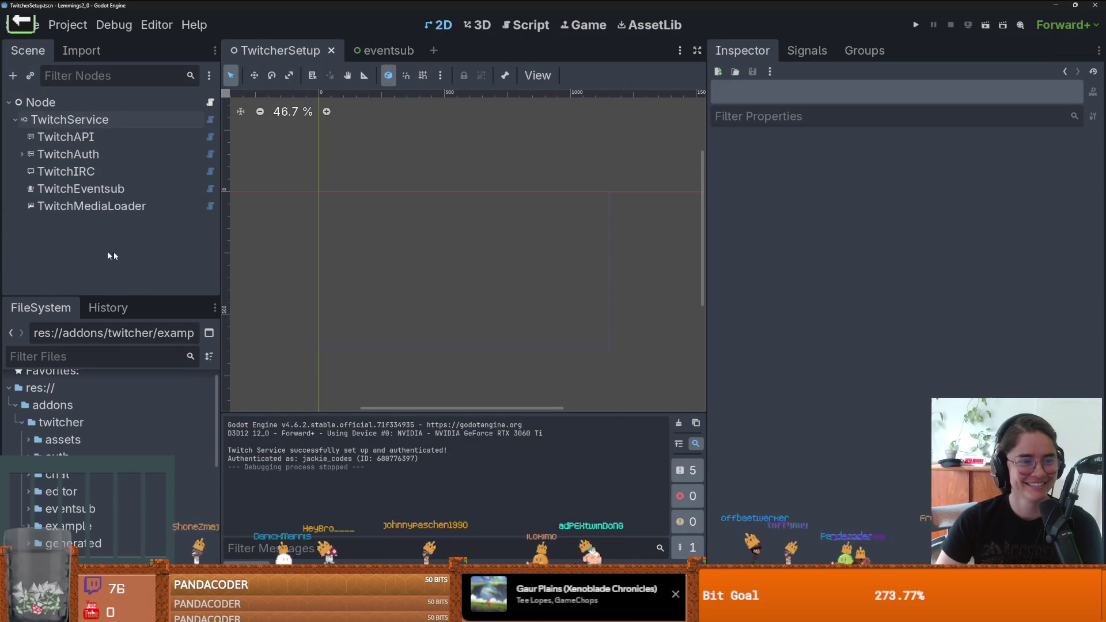
left_click(346, 60)
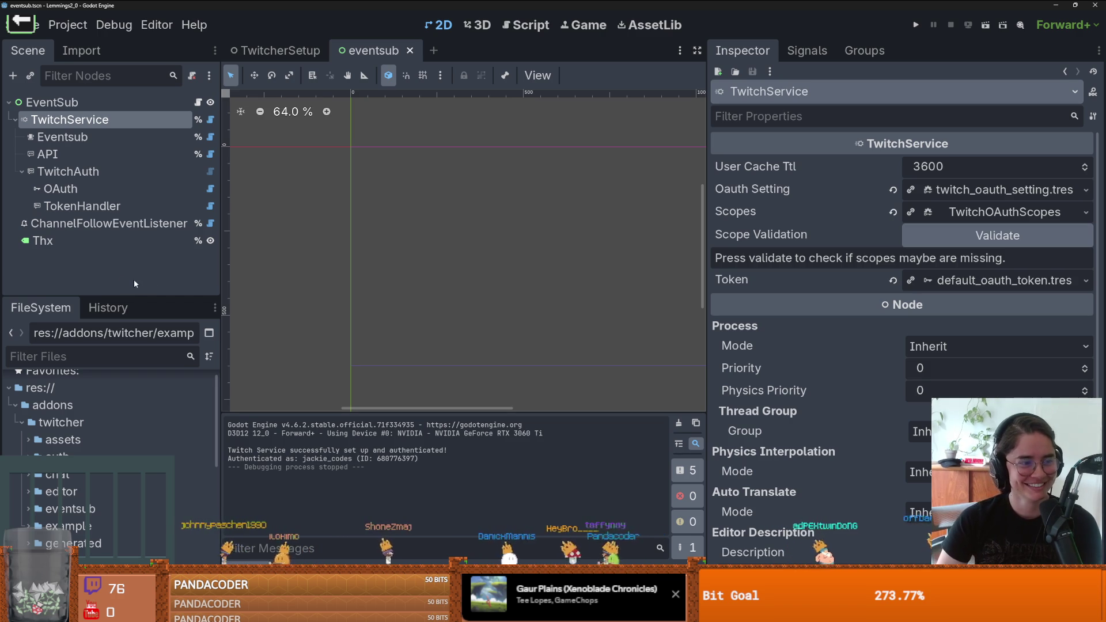
left_click_drag(147, 294, 147, 265)
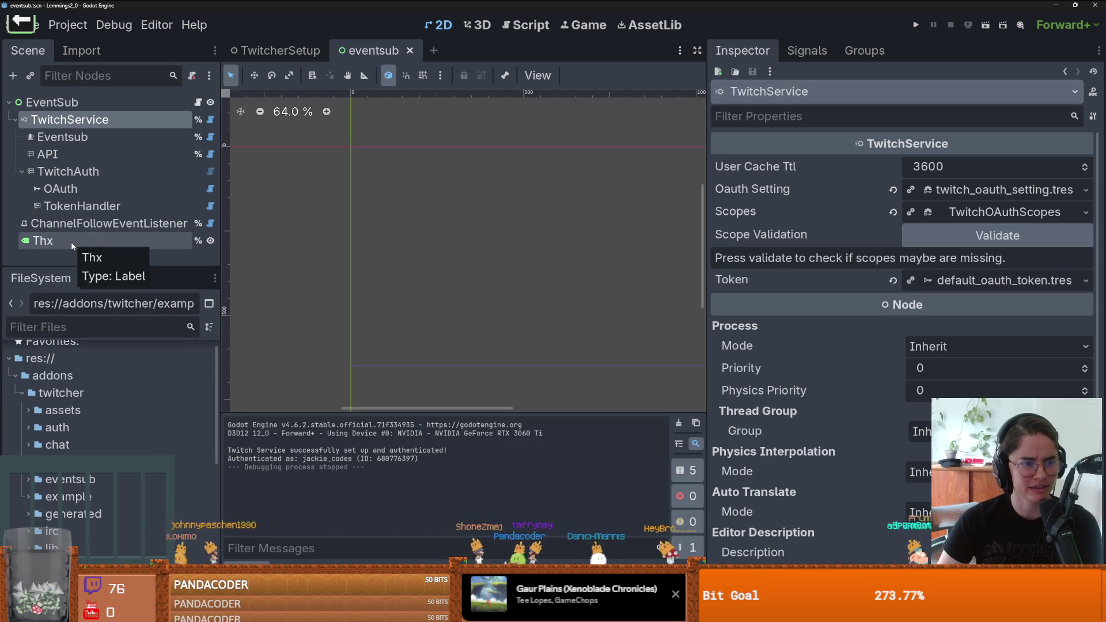
Step: Collapse TwitchAuth and inspect the Thx label, then return to the TwitcherSetup tab
left_click(21, 172)
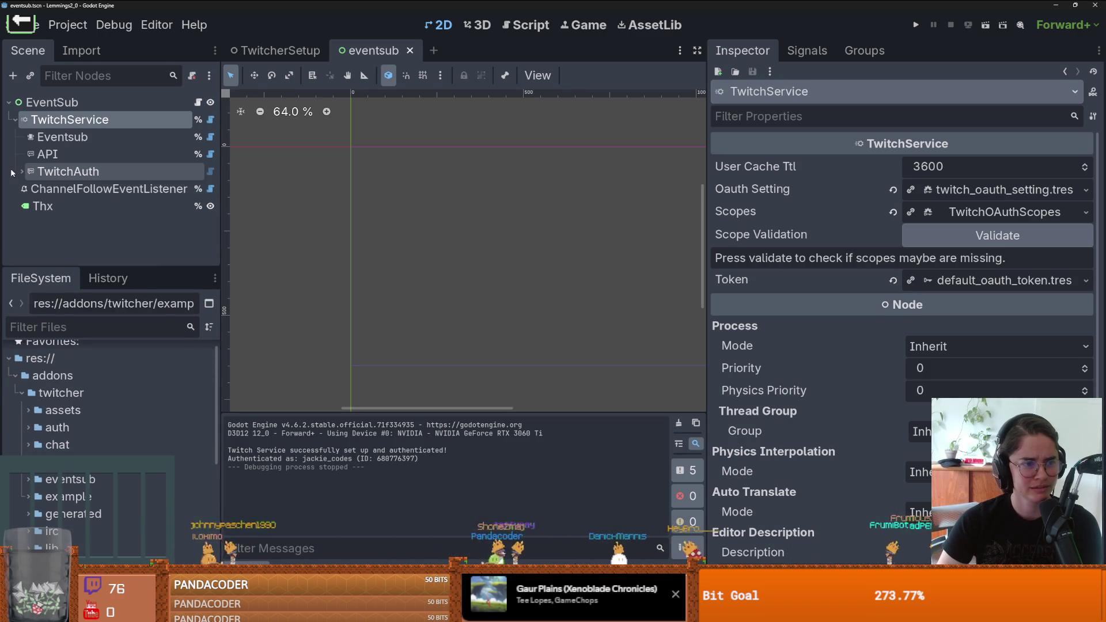
left_click(49, 206)
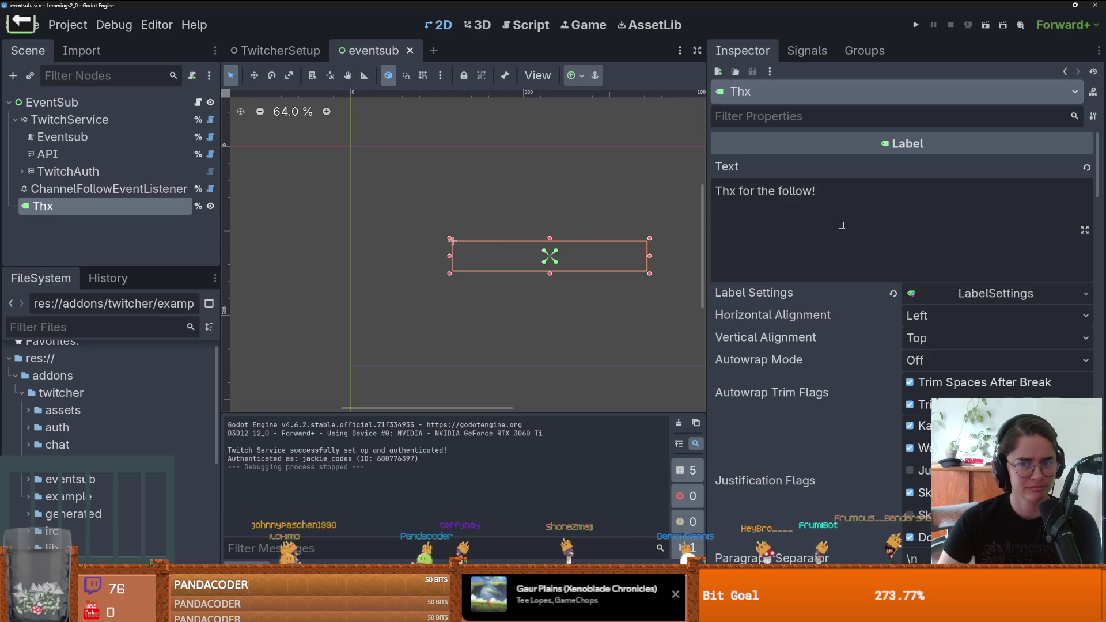
left_click(281, 51)
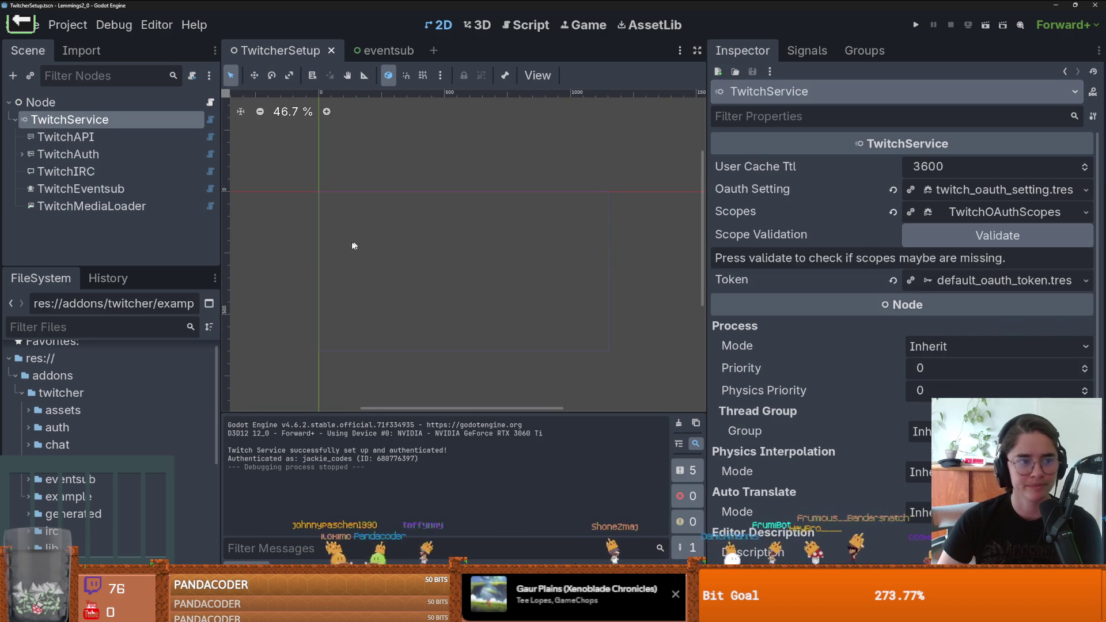
scroll(313, 197, "up", 3)
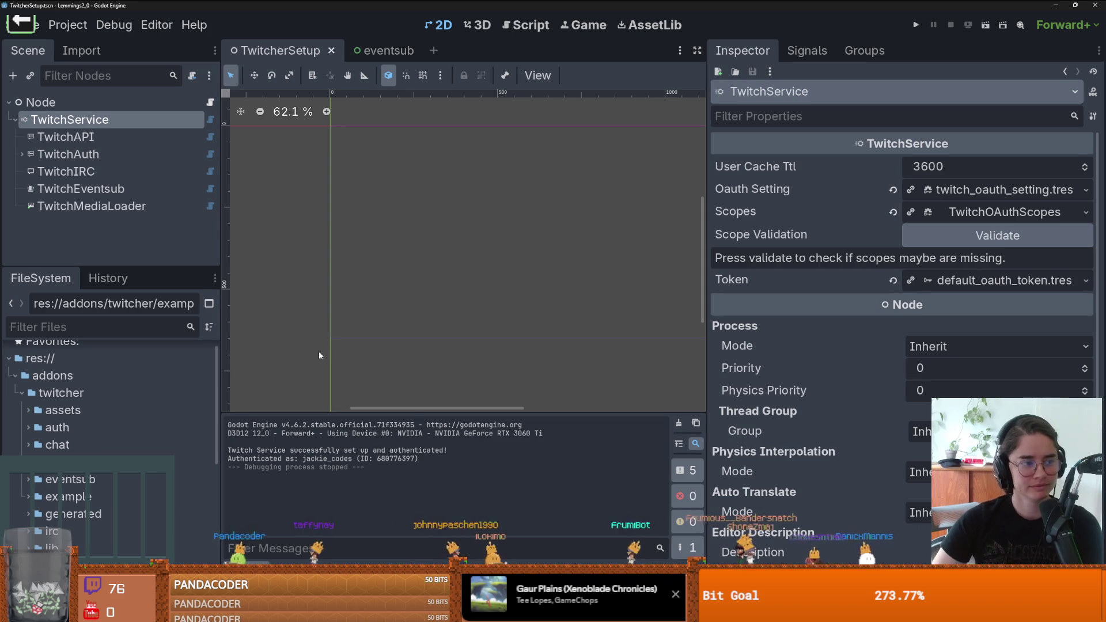
Step: Open TwitcherSetup.gd and widen the script editor to read full lines
scroll(340, 299, "up", 1)
scroll(403, 229, "right", 2)
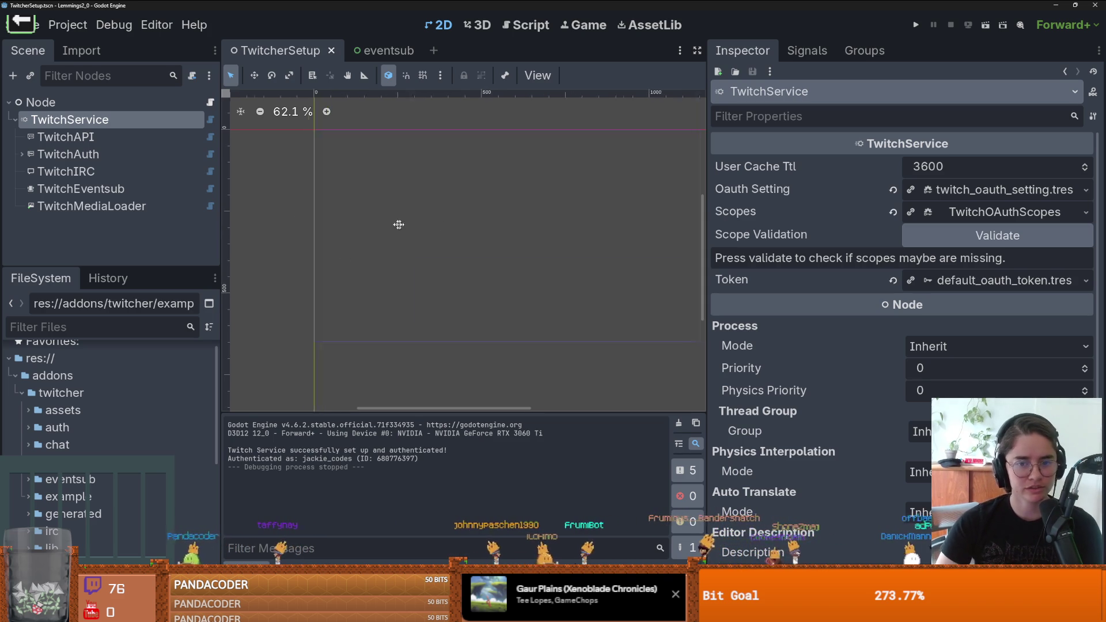
left_click(211, 102)
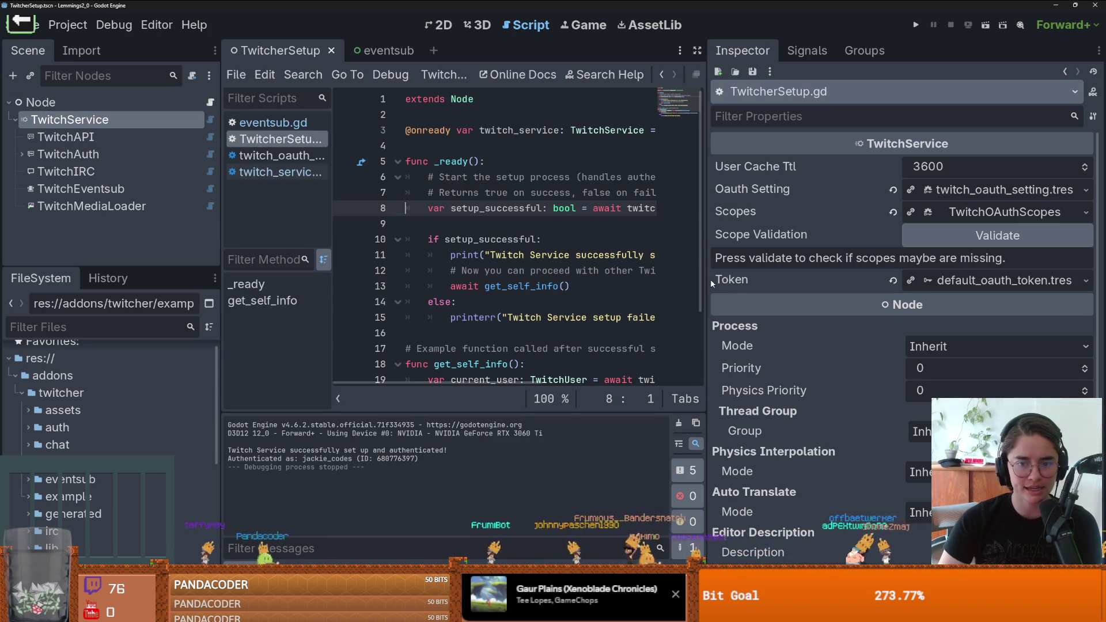
left_click_drag(707, 230, 820, 230)
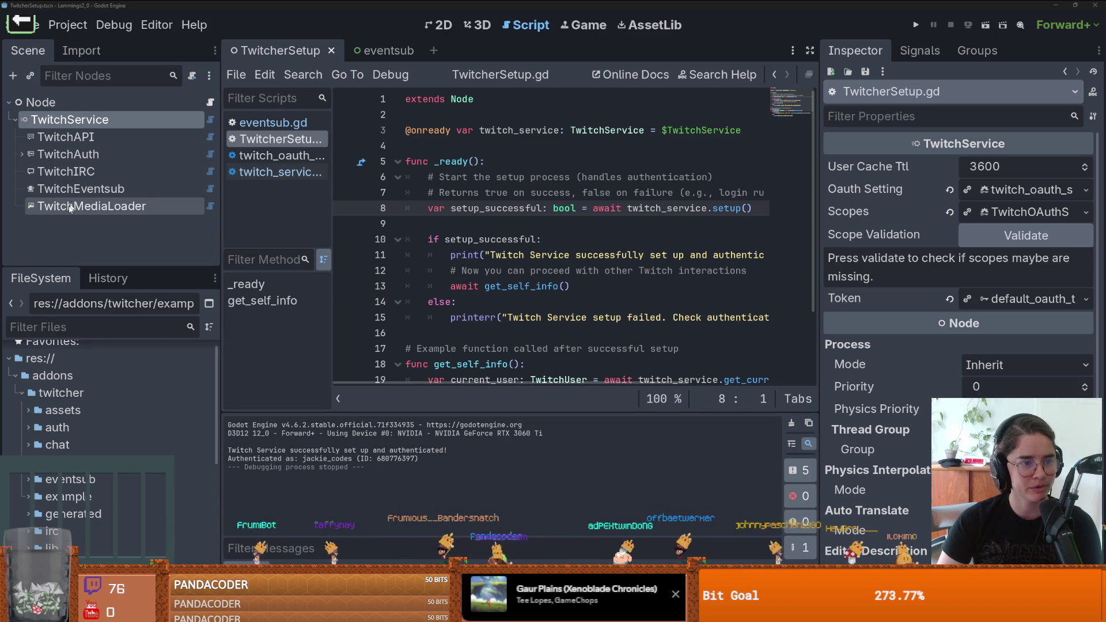
Step: Check the TwitchIRC node's settings, then run the project
left_click(92, 172)
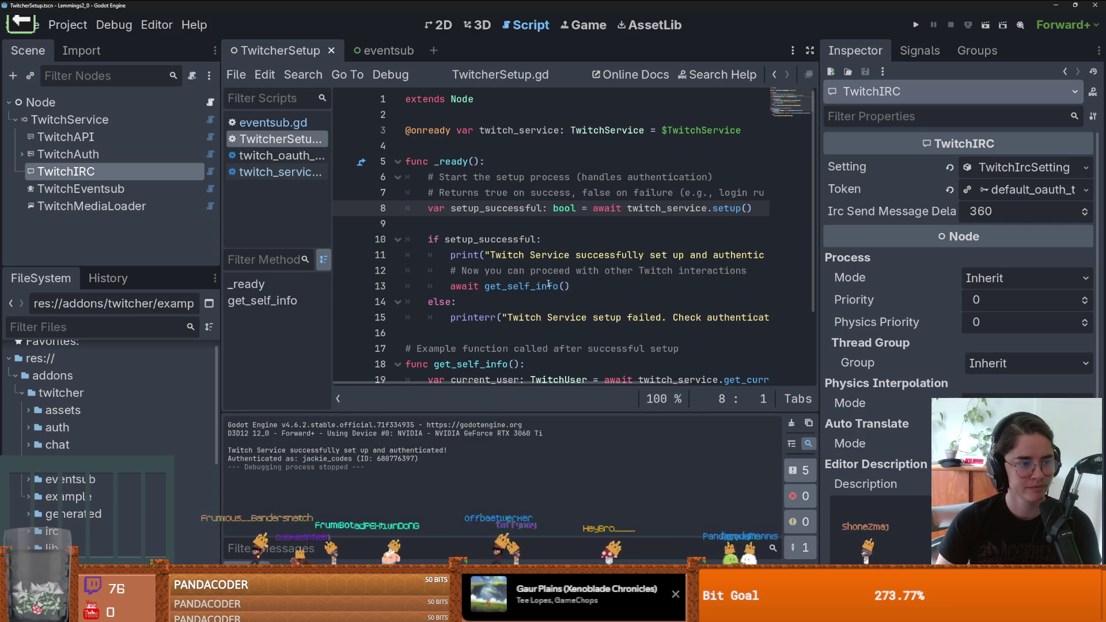
mouse_move(548, 284)
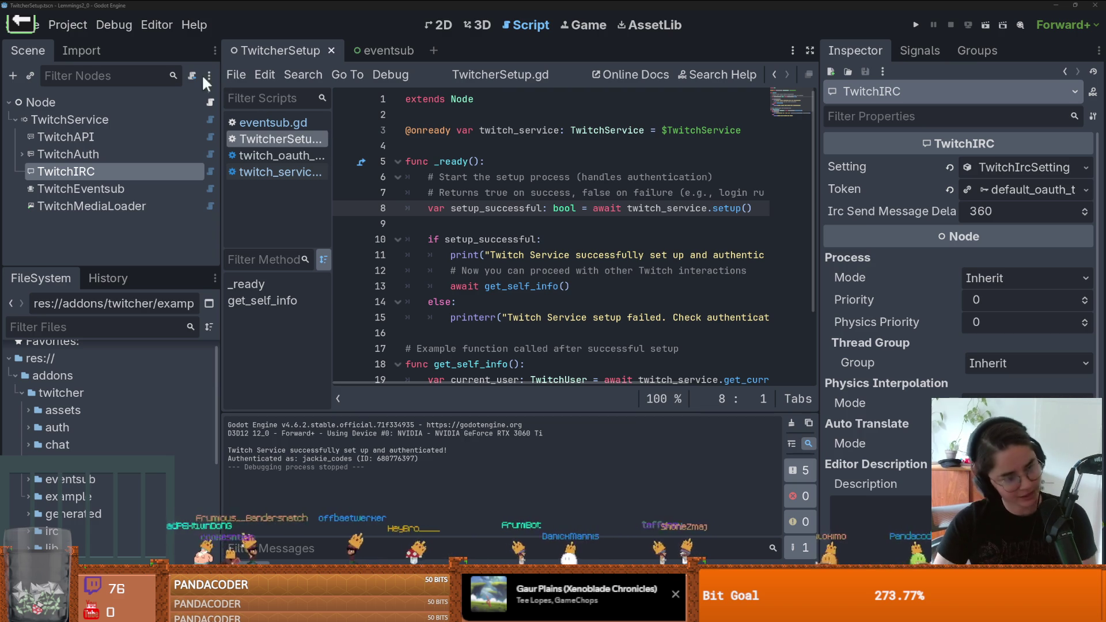
left_click(21, 27)
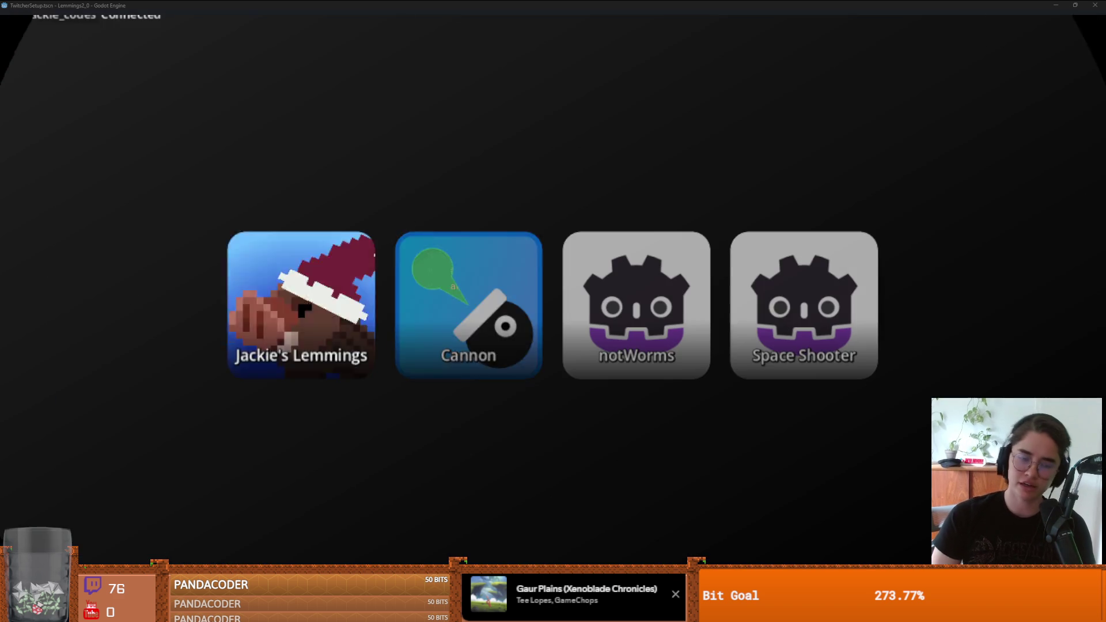
Step: Launch and play Cannon, go back to the game menu, and quit to the editor
key("Return")
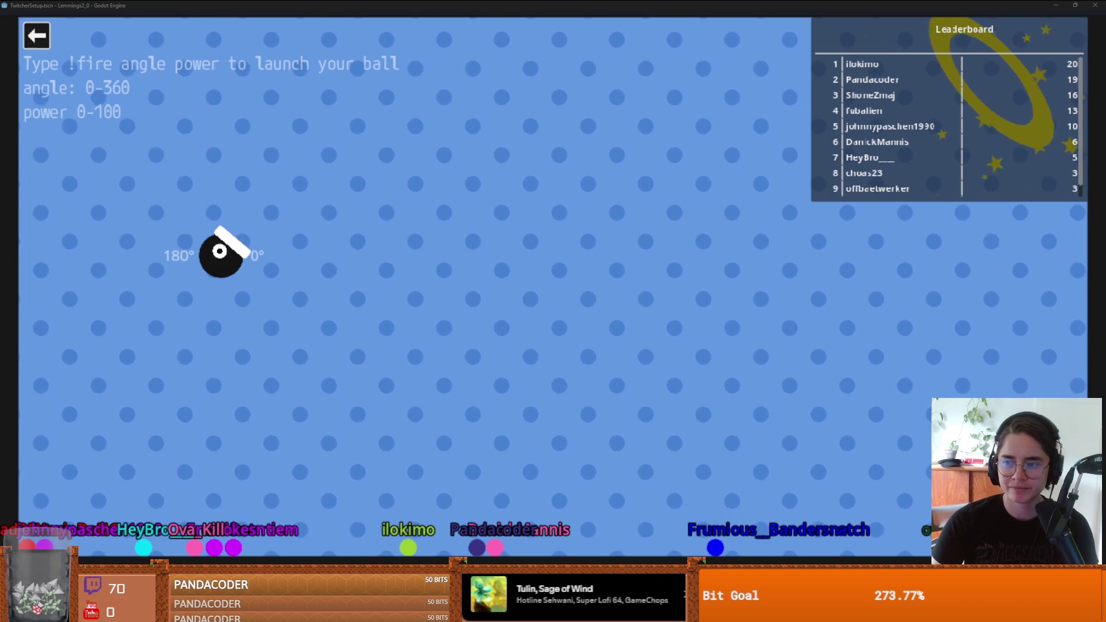
left_click(36, 35)
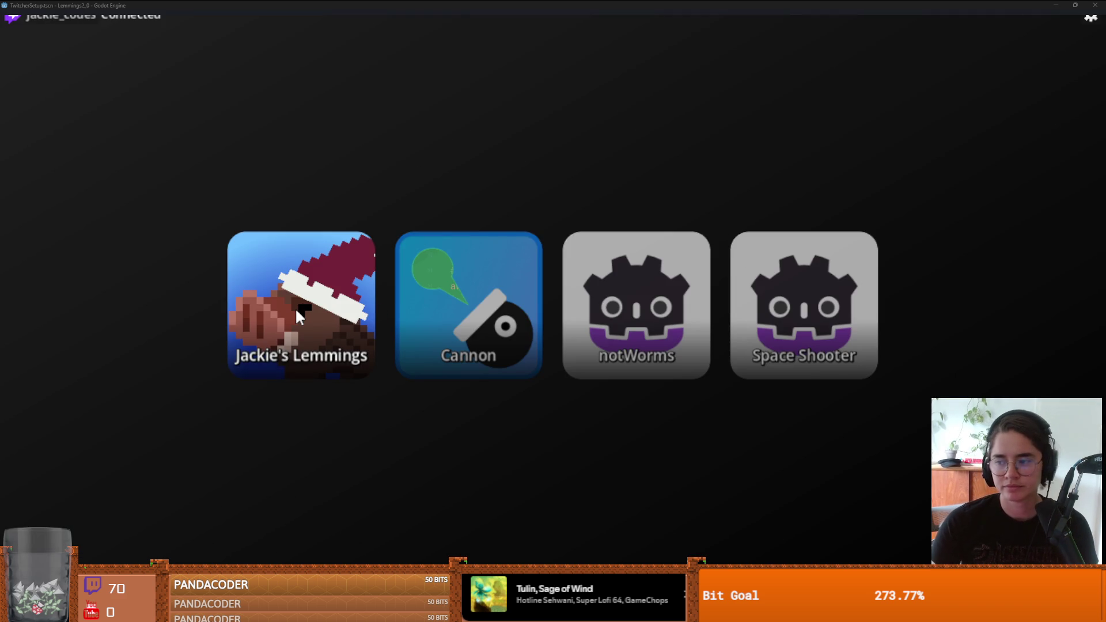
left_click(296, 316)
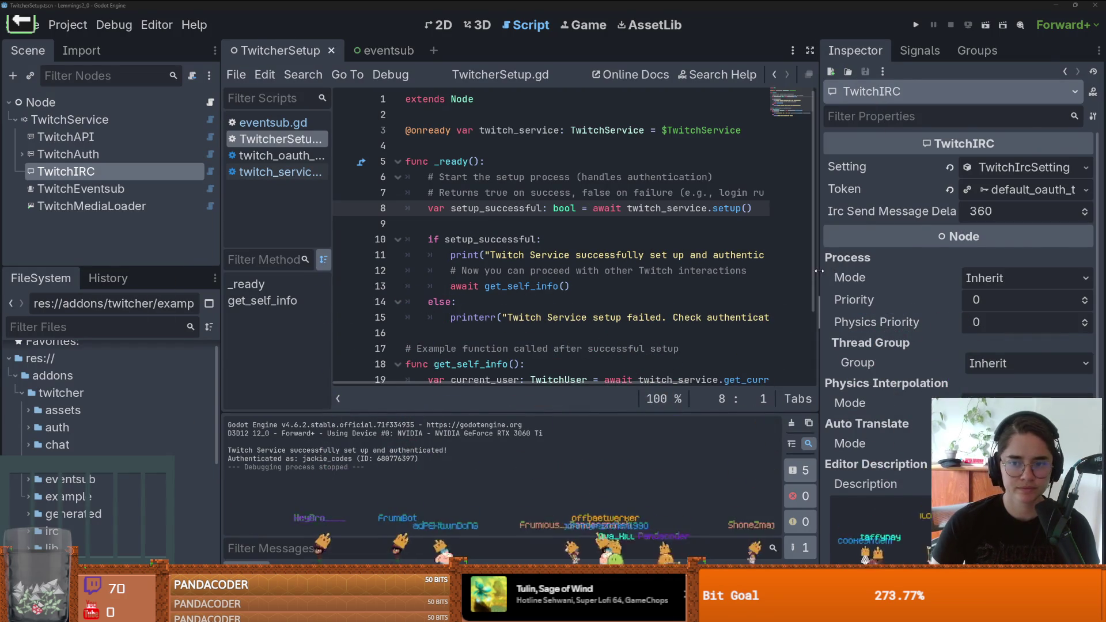
Step: Widen the script editor between the Inspector and Scene docks, then place the caret on line 17
left_click_drag(819, 270, 971, 271)
scroll(556, 246, "down", 1)
scroll(555, 247, "down", 1)
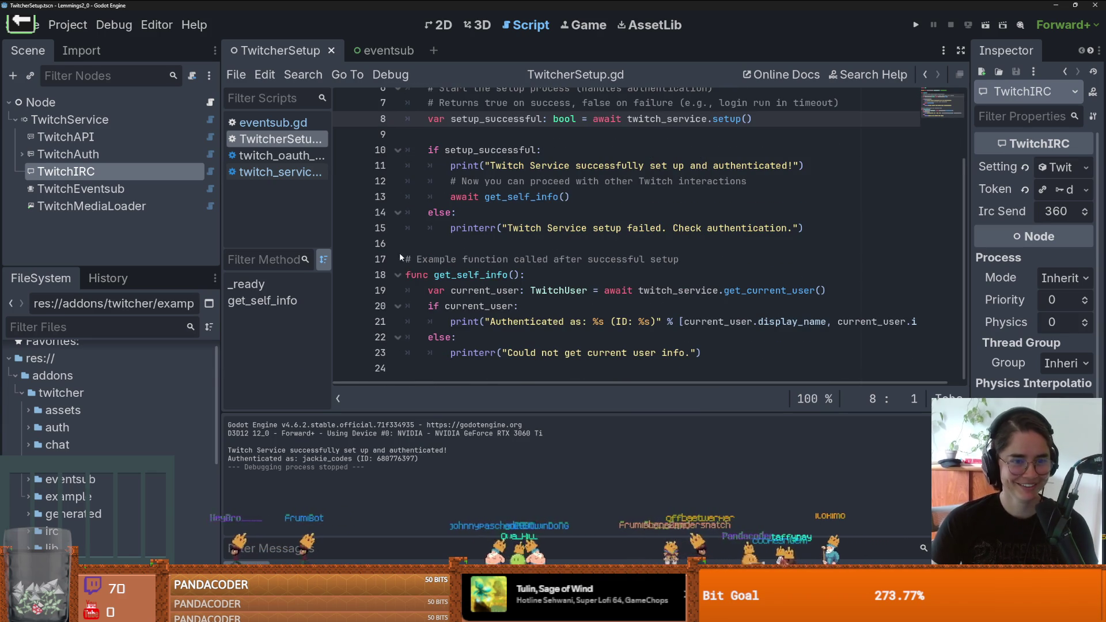
left_click_drag(220, 257, 198, 254)
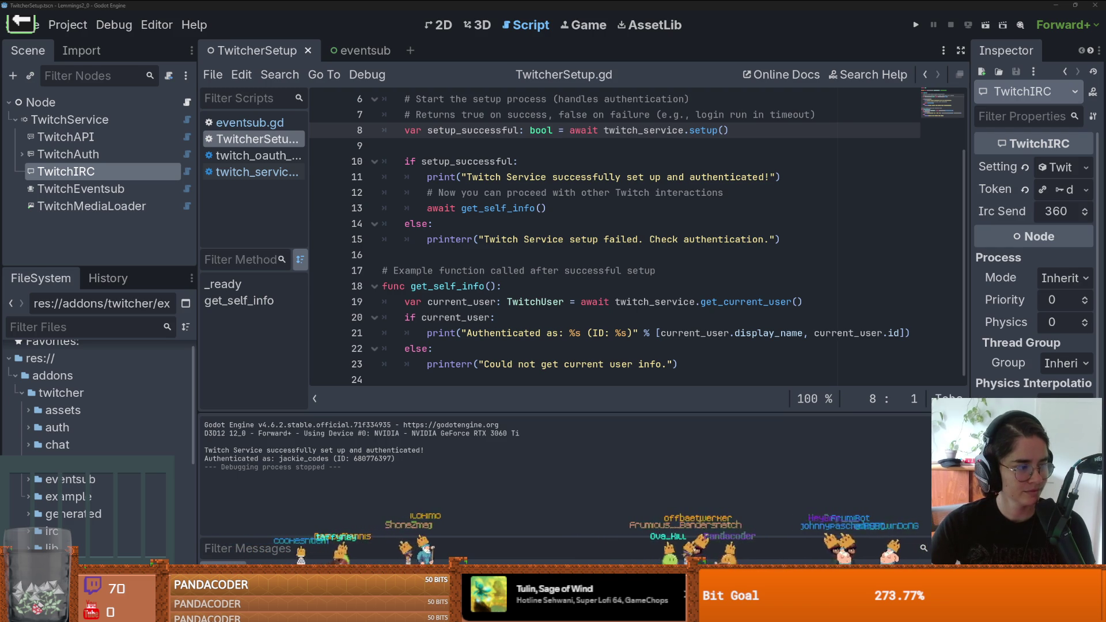
left_click(641, 266)
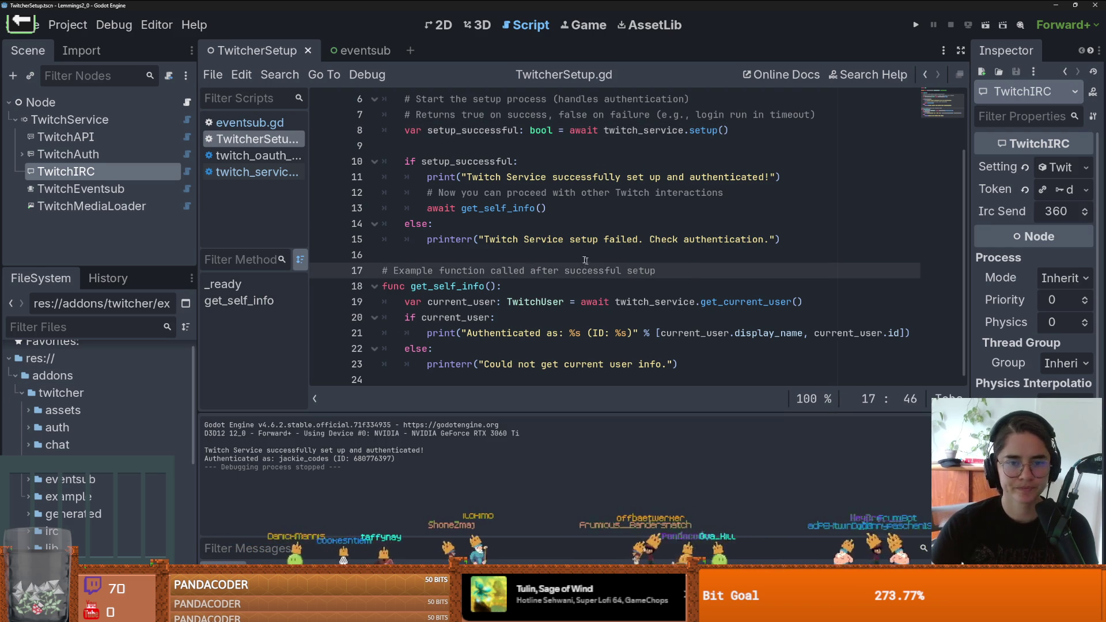
left_click(579, 241)
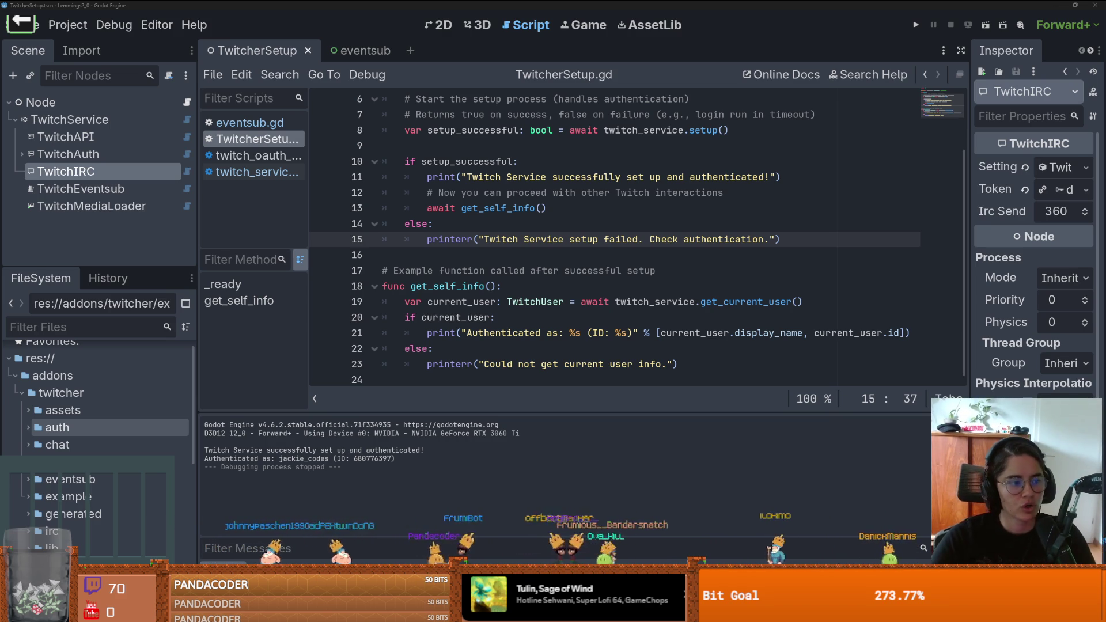
left_click(437, 327)
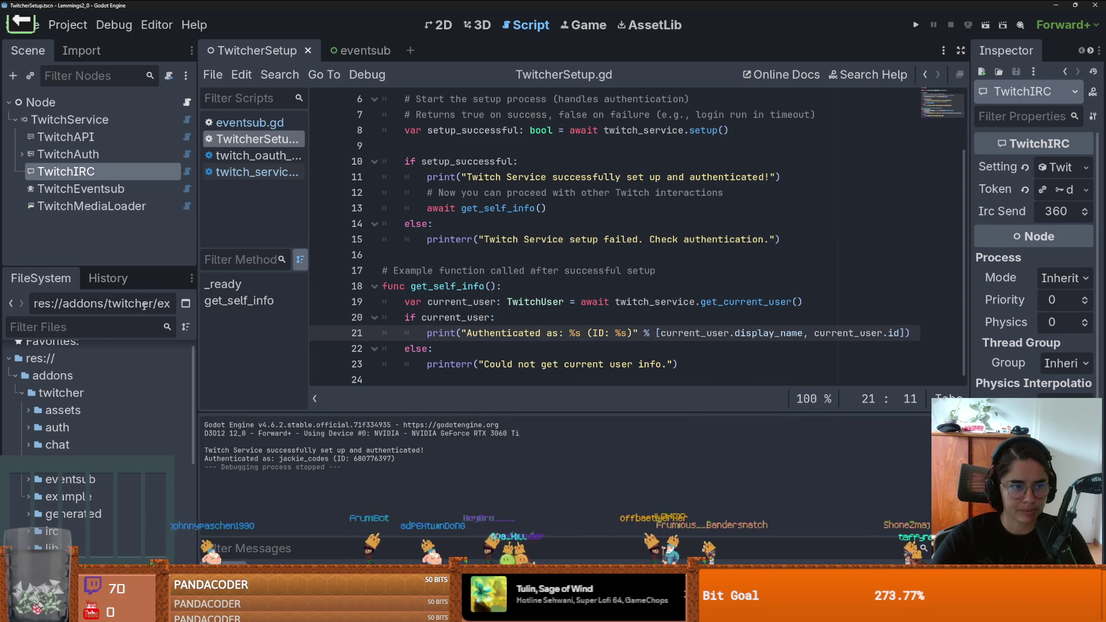
left_click_drag(148, 267, 148, 262)
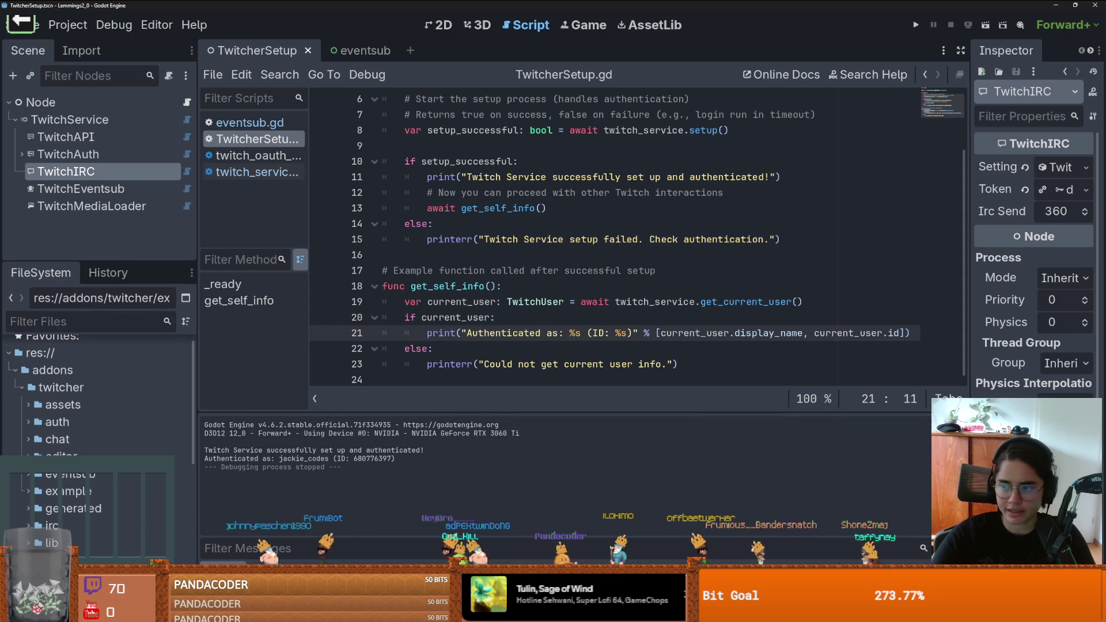
Step: On the EventSub docs, highlight the intro, new-follower and new-subscriber bullets
key("alt+Tab")
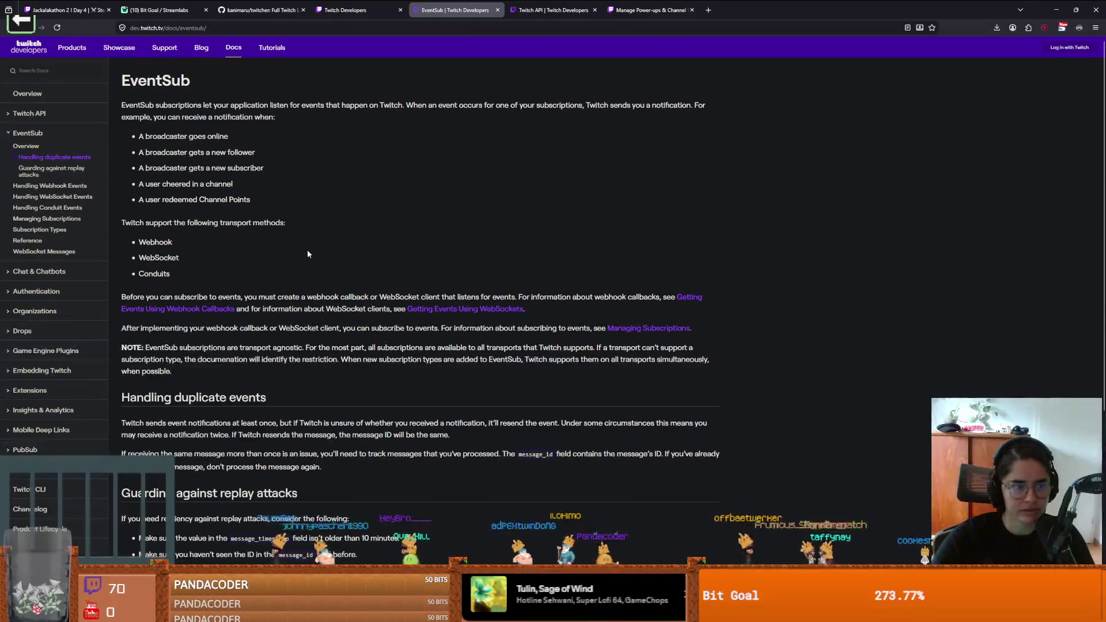
left_click_drag(148, 105, 205, 105)
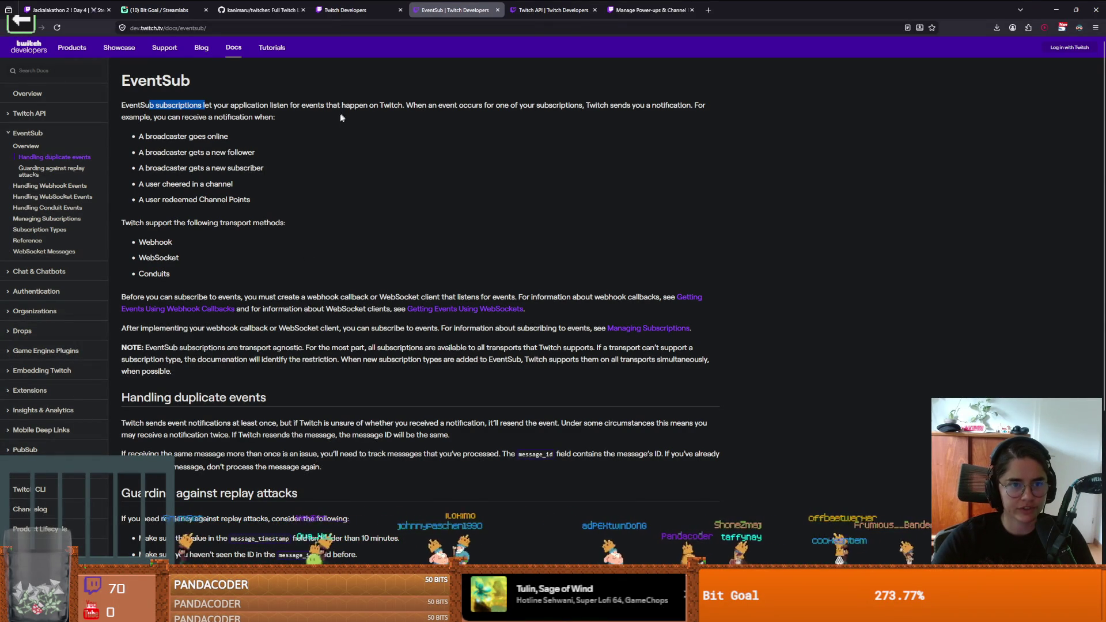
left_click_drag(406, 105, 524, 105)
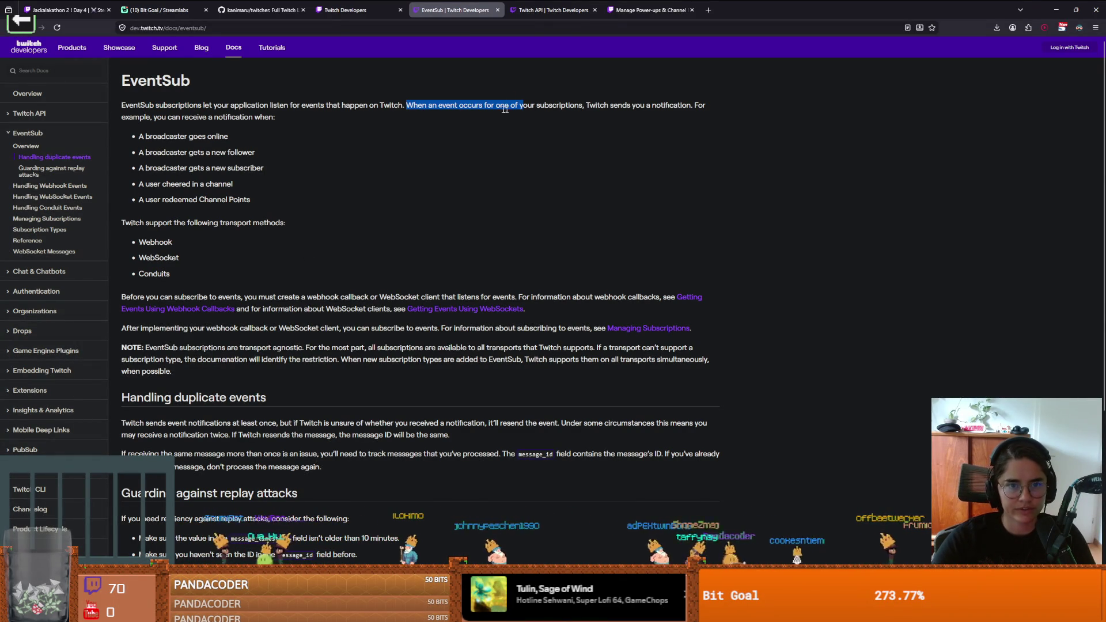
left_click(451, 107)
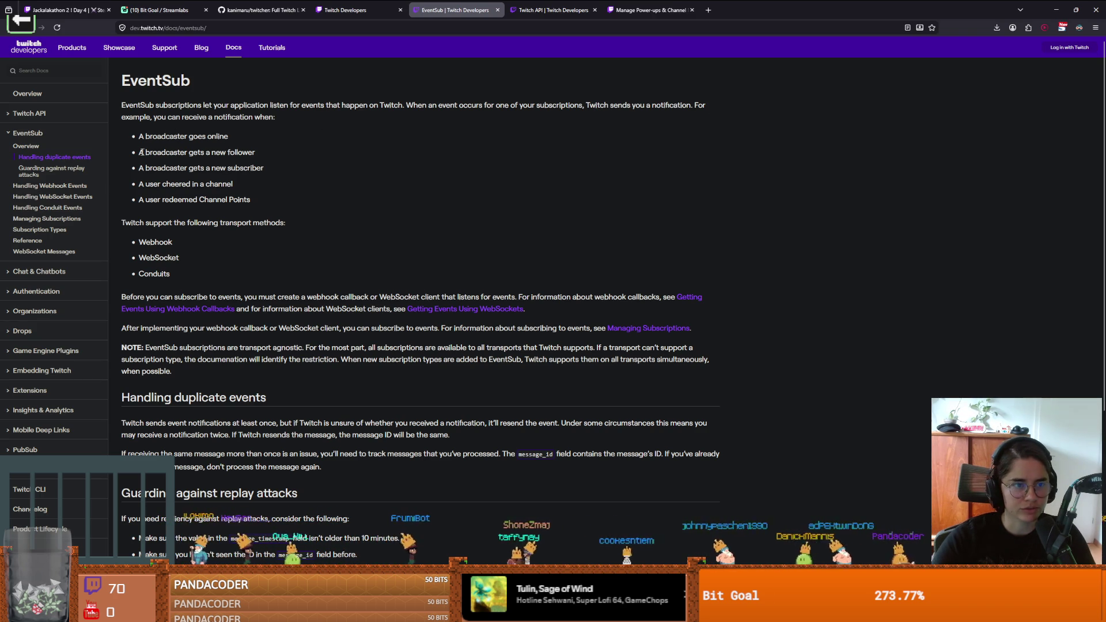
left_click_drag(155, 154, 254, 153)
left_click(247, 156)
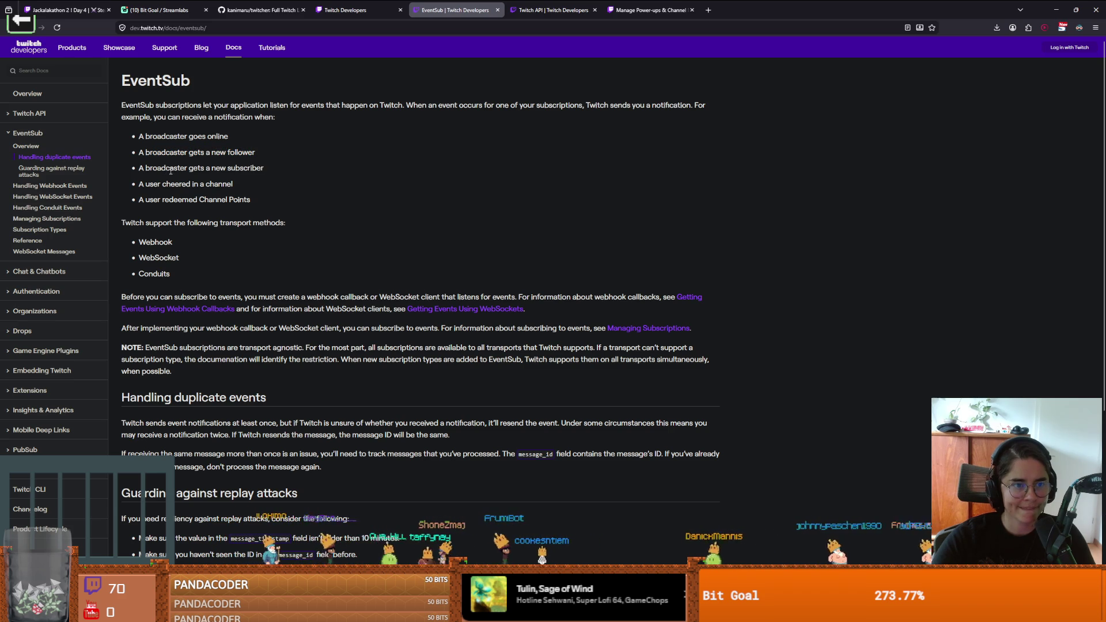
left_click_drag(146, 168, 262, 173)
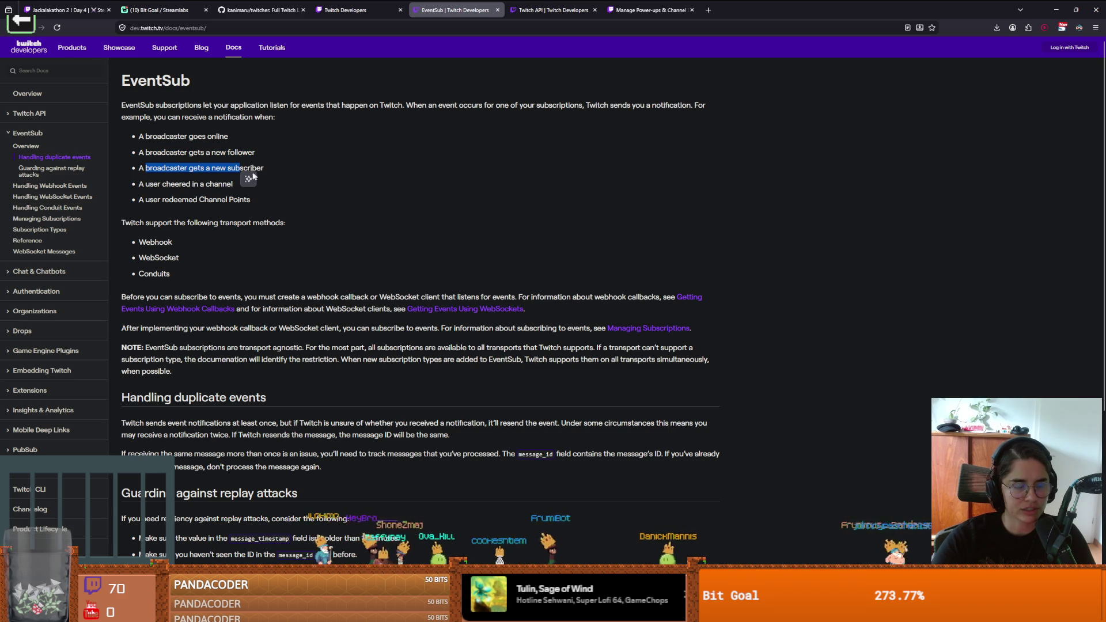
left_click(253, 170)
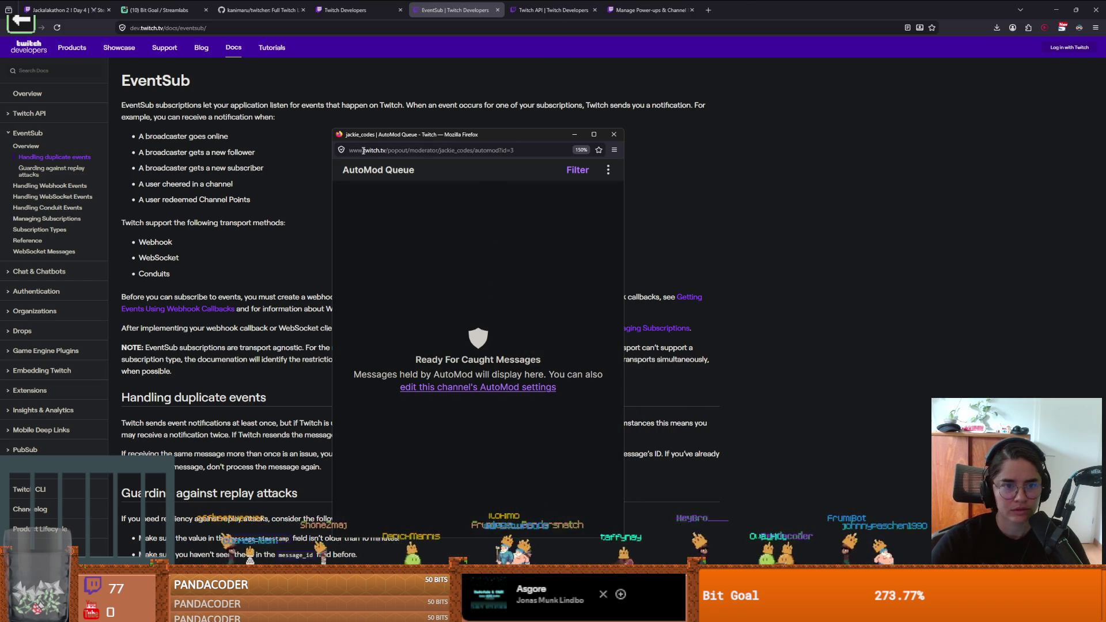
Step: Check the AutoMod Queue's All / AutoMod / Blocked Terms filters, then move the popup off-screen
left_click_drag(460, 360, 523, 364)
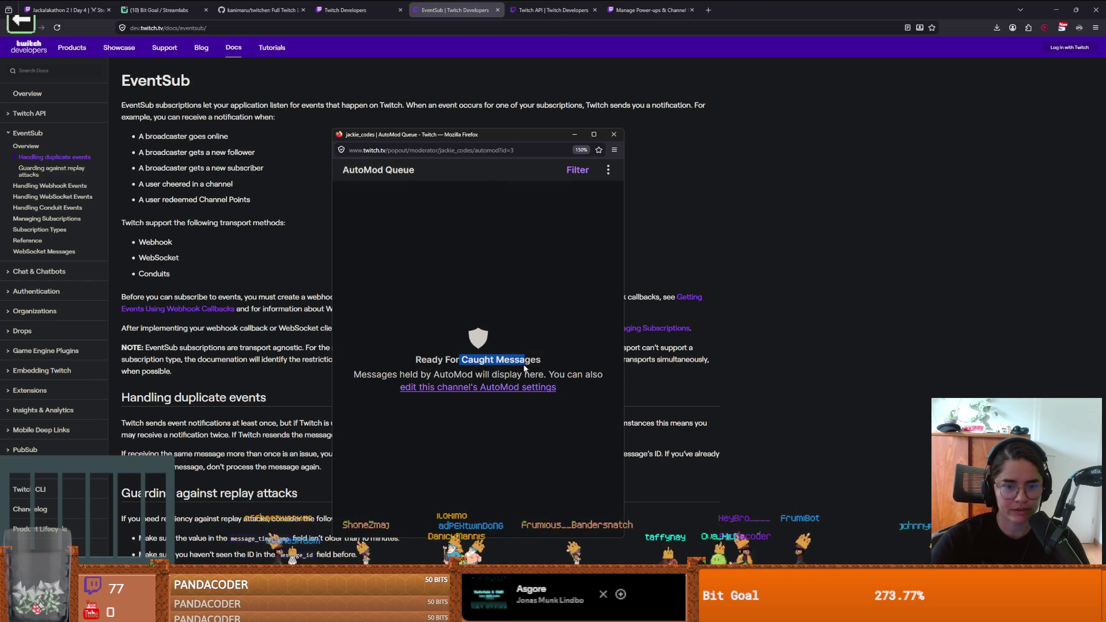
left_click_drag(397, 375, 458, 378)
left_click(578, 171)
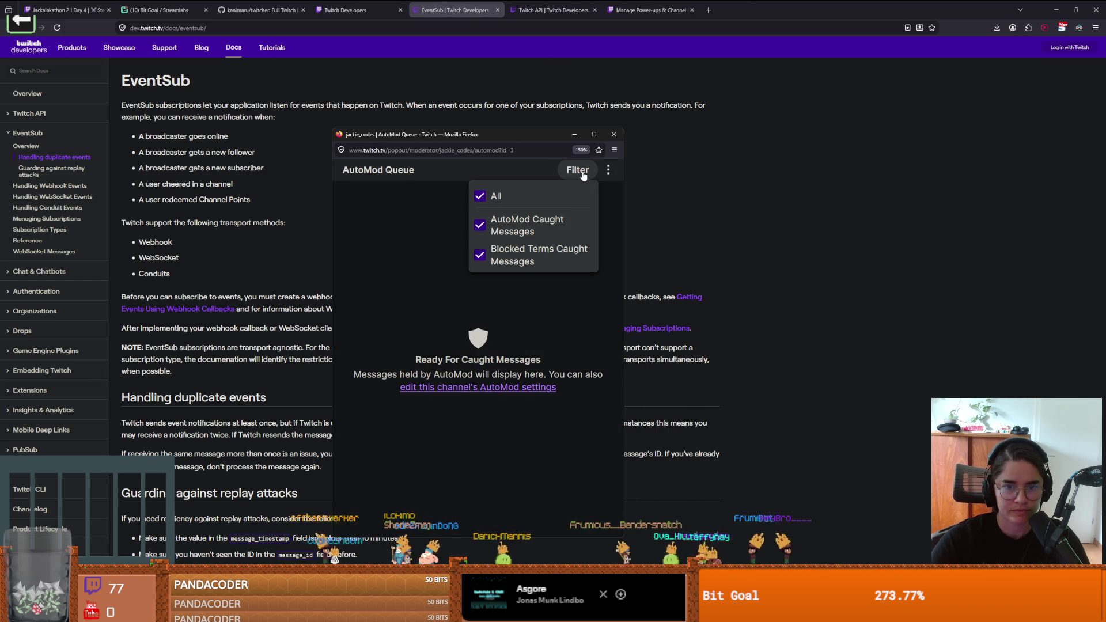
left_click(421, 360)
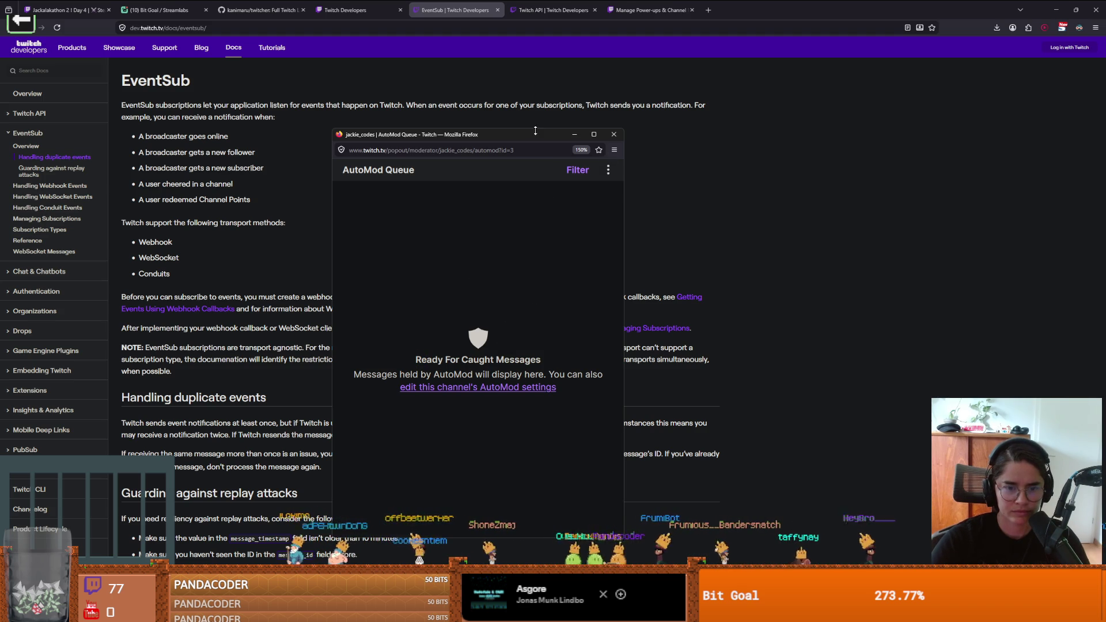
left_click_drag(519, 144, 1105, 144)
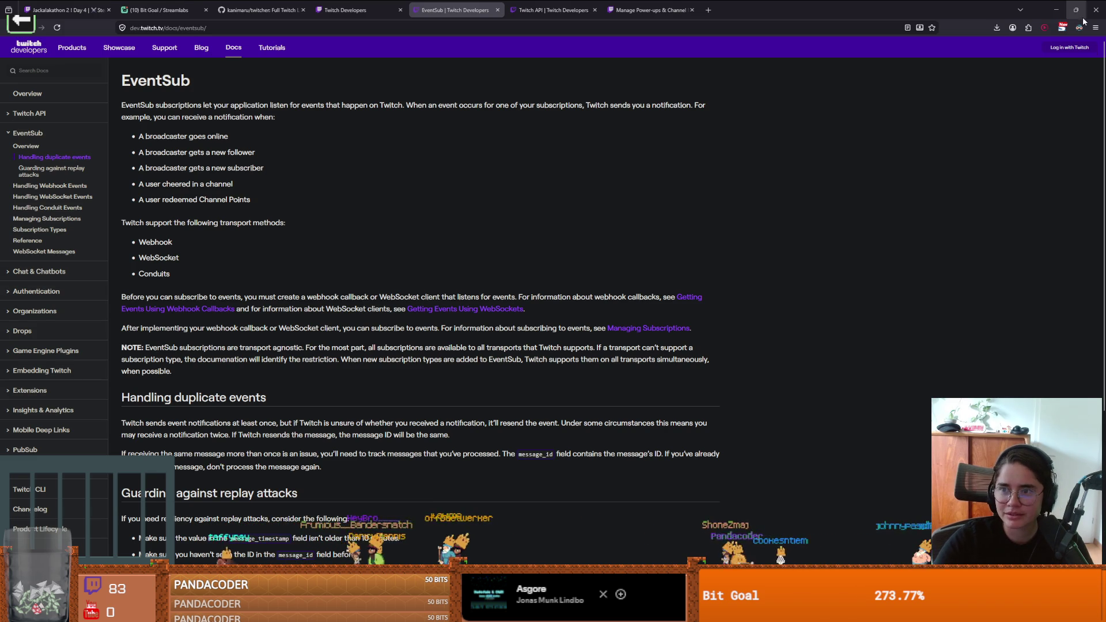
Step: Bring up the Power-ups & Channel Points page, then return to the Godot editor
left_click(636, 11)
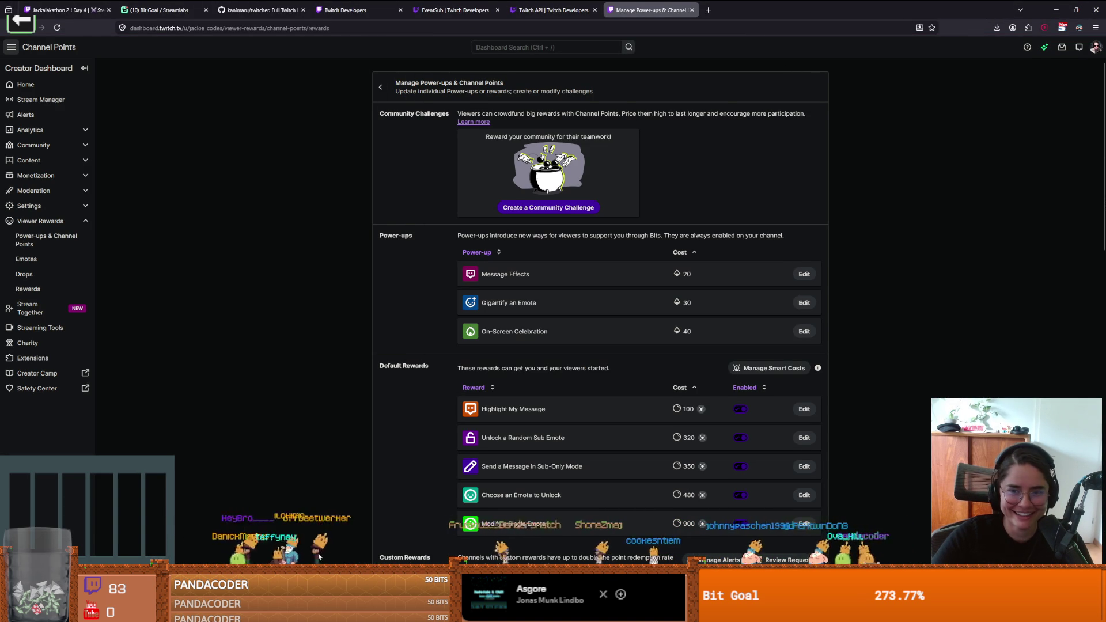
mouse_move(337, 610)
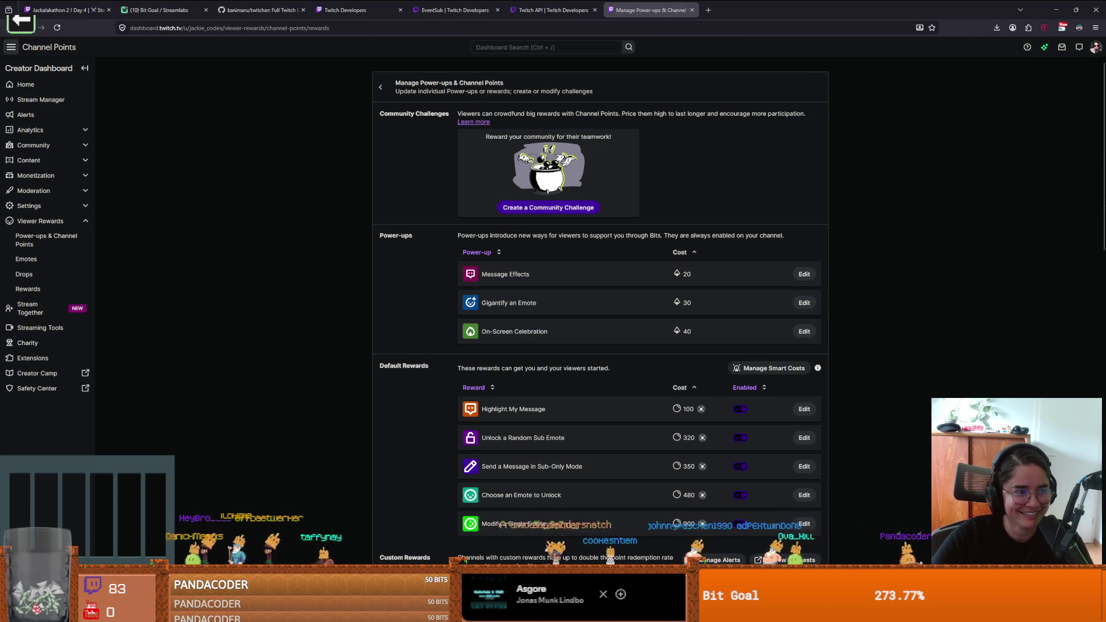
mouse_move(634, 10)
left_mouse_down()
mouse_move(988, 109)
mouse_move(610, 5)
mouse_move(835, 126)
mouse_move(975, 183)
mouse_move(634, 11)
left_mouse_up()
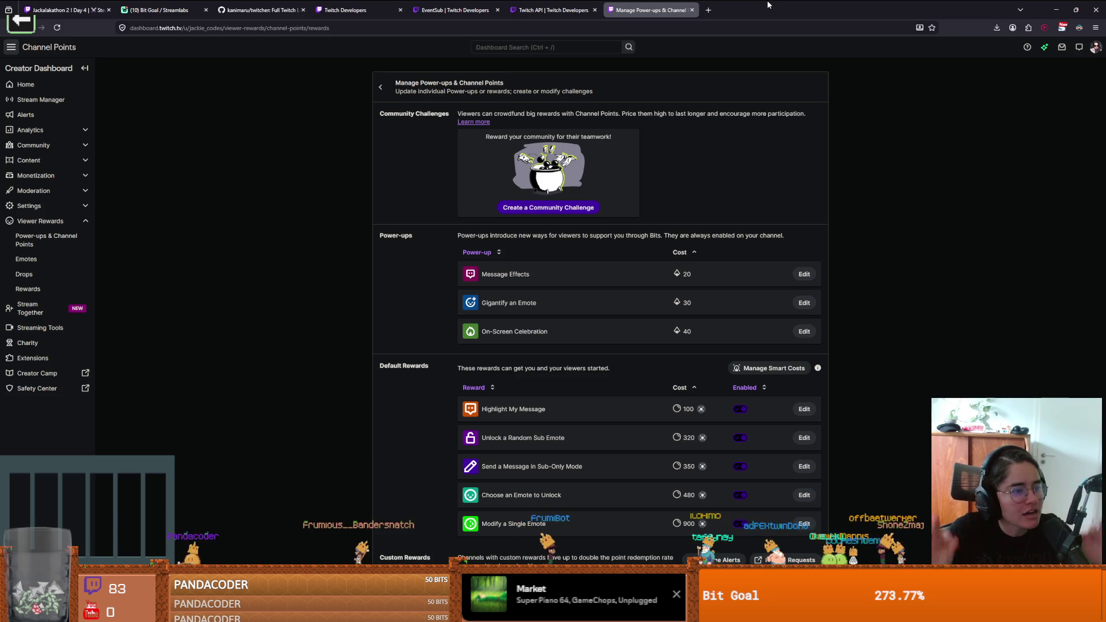
key("alt+Tab")
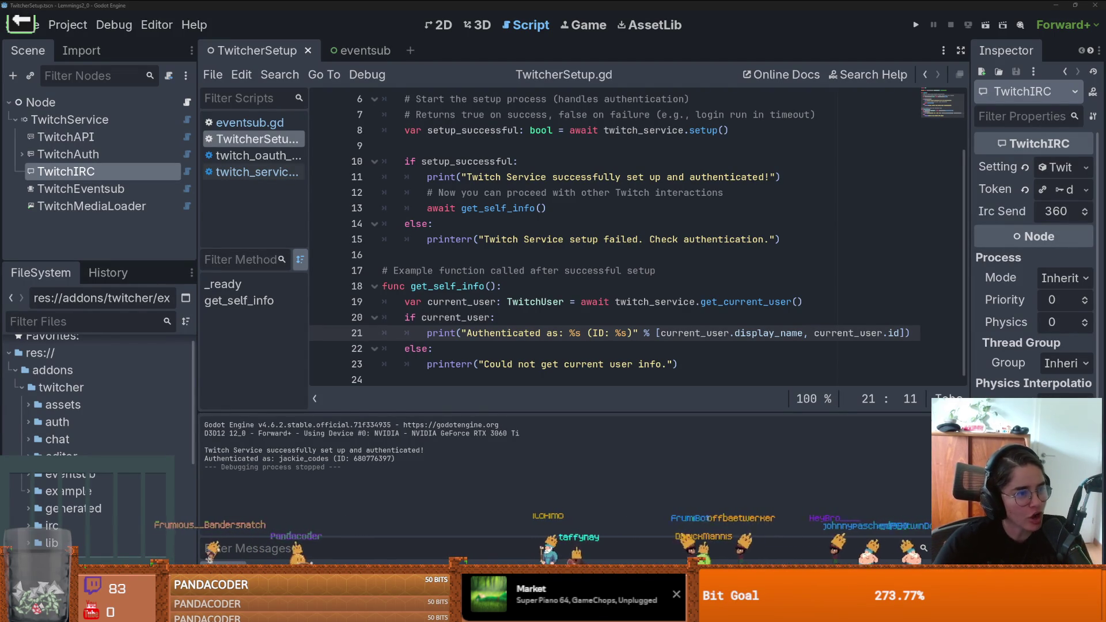
Step: Save the TwitcherSetup scene with Ctrl+S from the TwitcherSetup.gd script
left_click(635, 332)
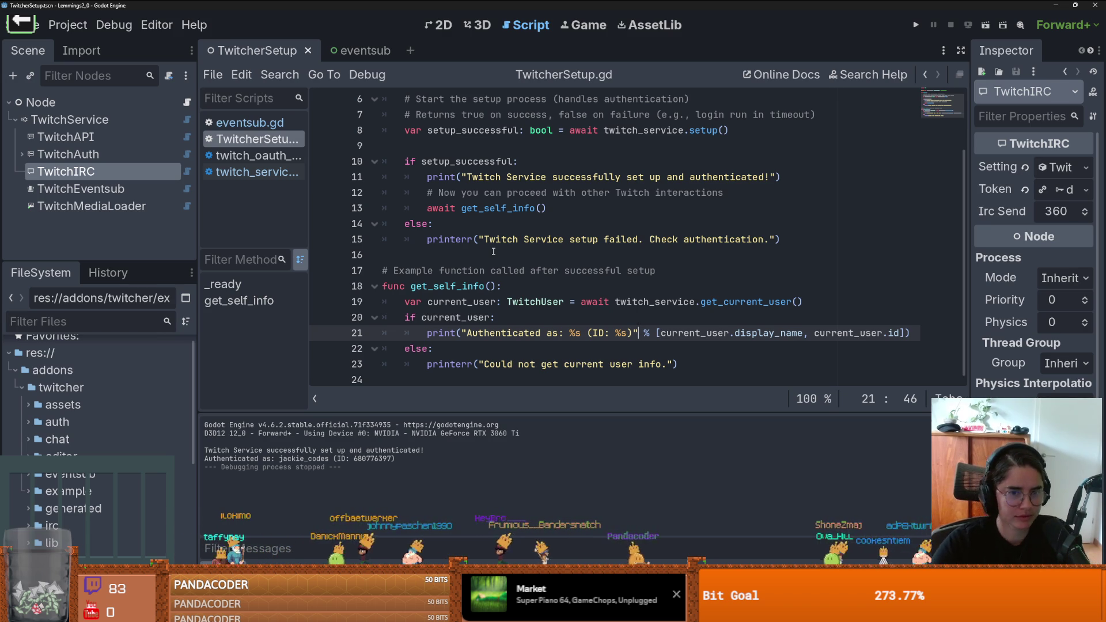
left_click(494, 252)
key("ctrl+s")
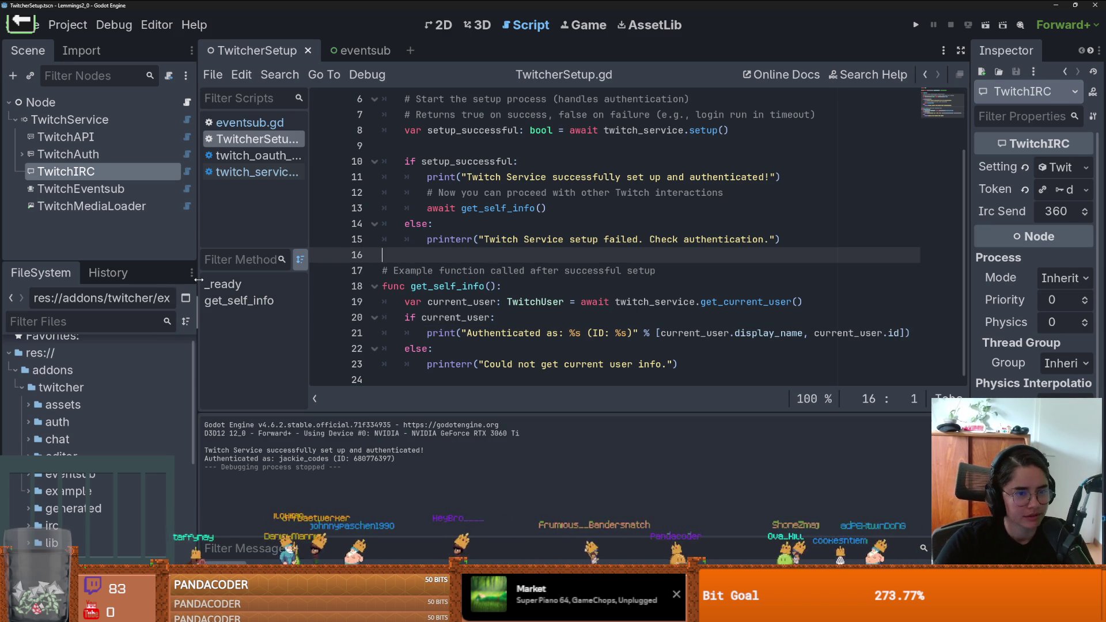
Step: Resize the dock splitters to make the scene tree taller, then show the 2D workspace
left_click_drag(197, 282, 185, 282)
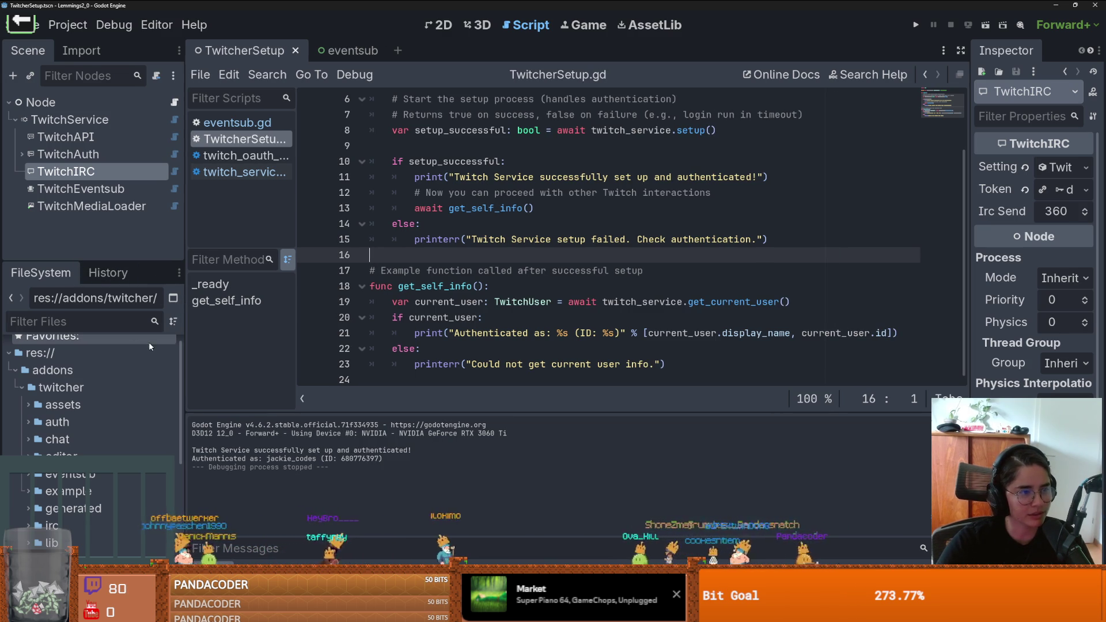
left_click_drag(252, 248, 256, 354)
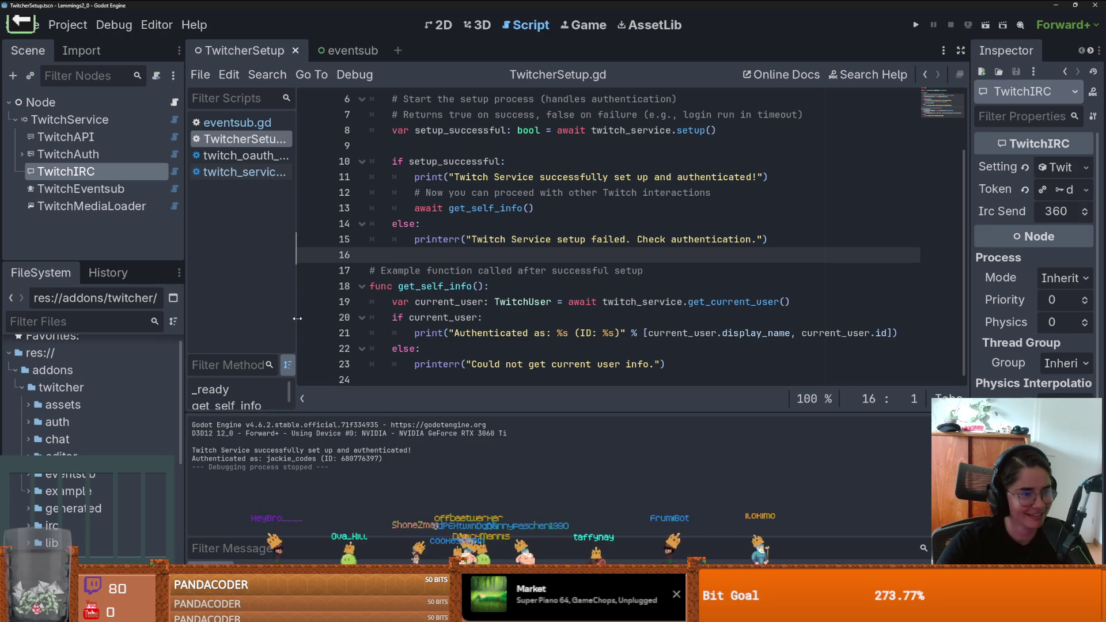
left_click_drag(92, 262, 86, 392)
left_click(177, 296)
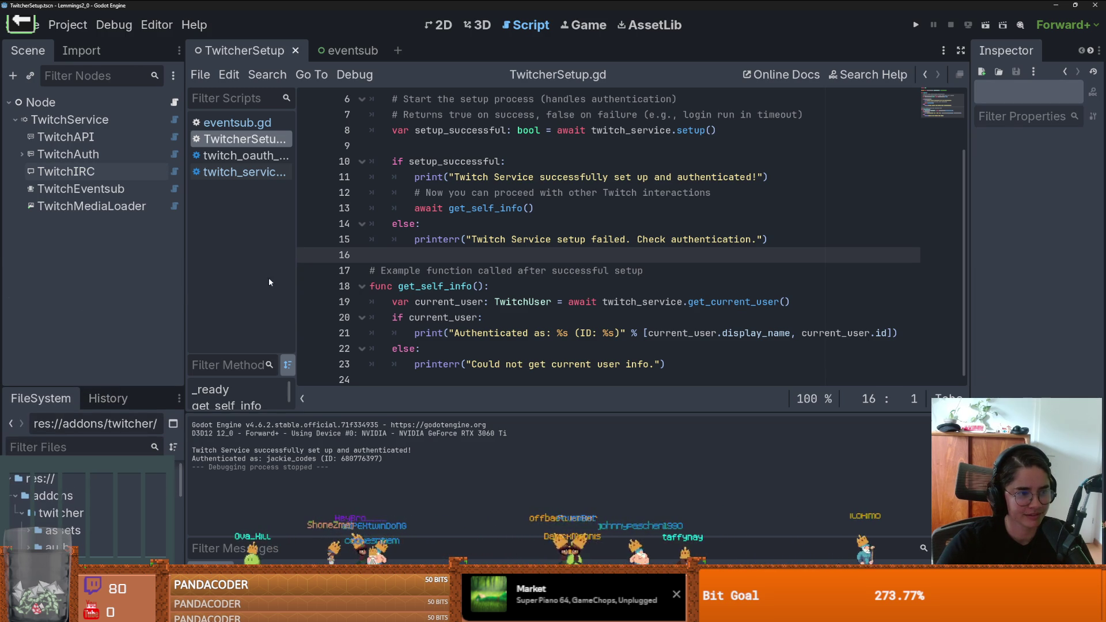
left_click(441, 25)
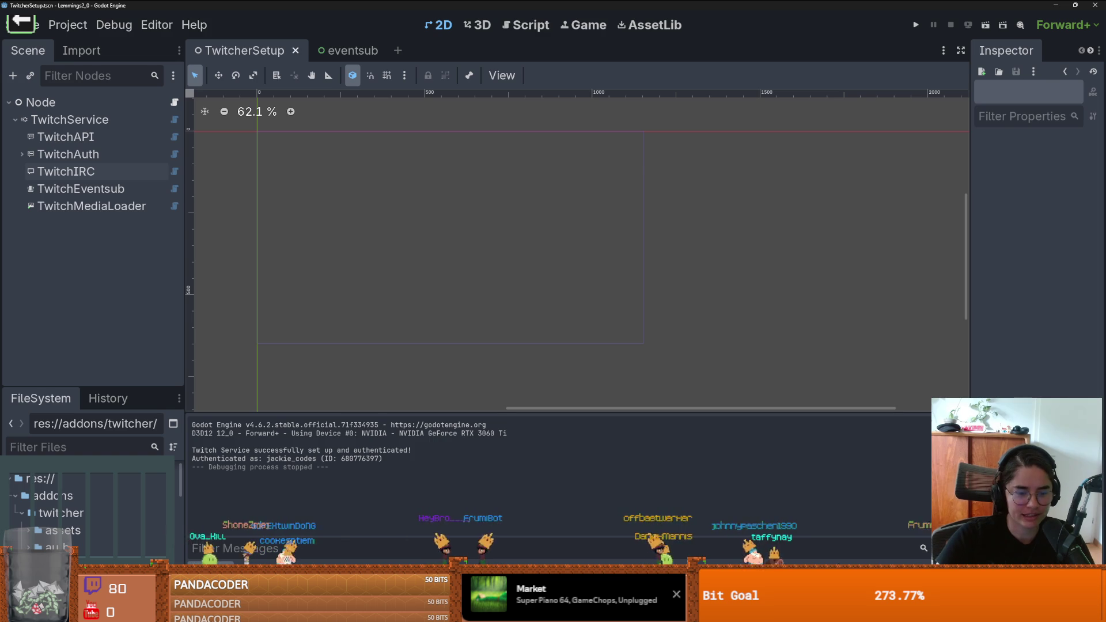
Step: Return to the Twitch EventSub documentation in the browser and scroll down the page
mouse_move(380, 552)
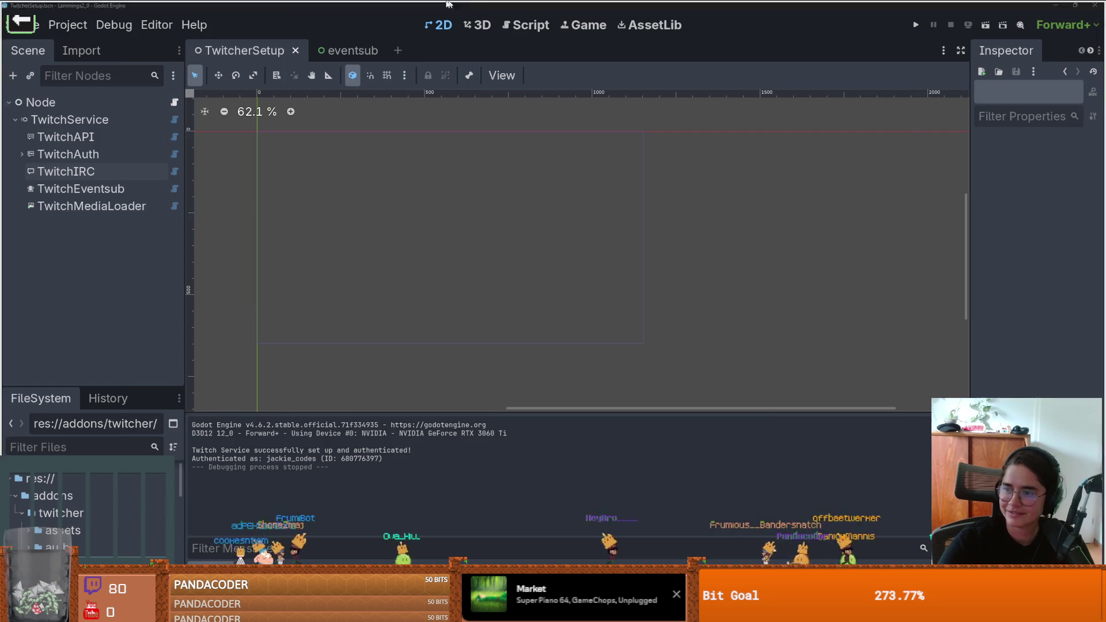
key("alt+Tab")
scroll(211, 239, "down", 1)
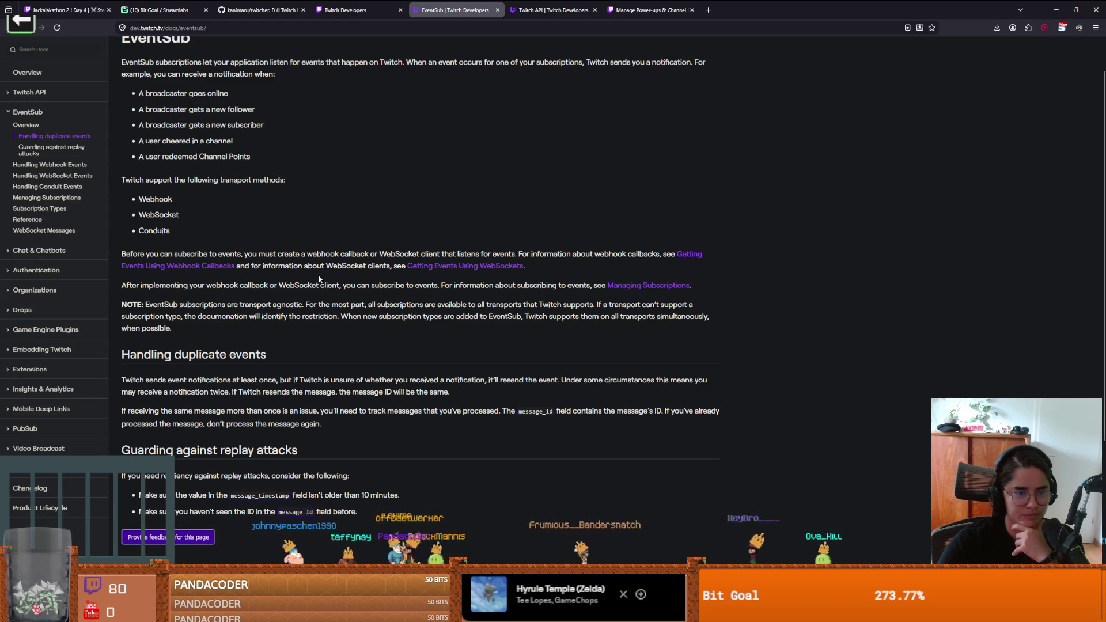
scroll(309, 291, "down", 1)
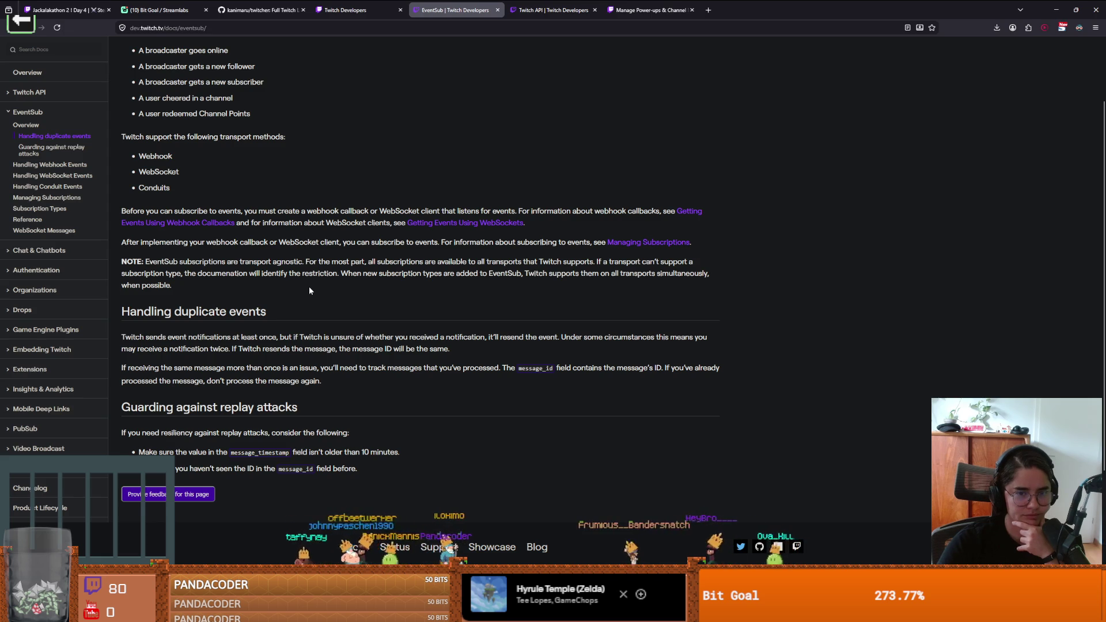
scroll(309, 290, "up", 1)
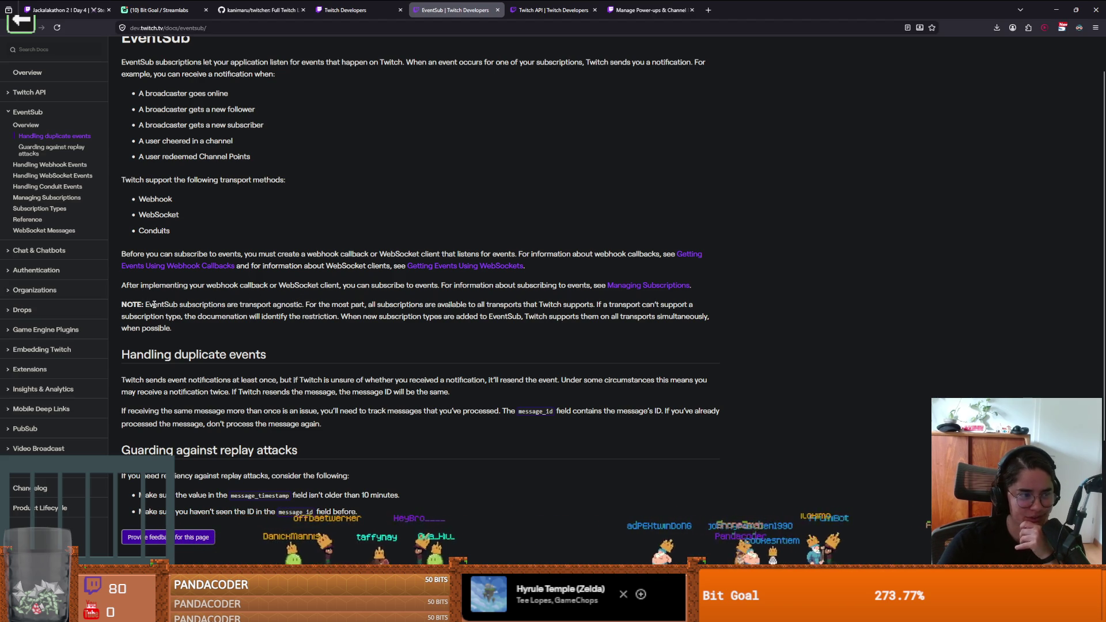
scroll(159, 327, "down", 1)
left_click_drag(144, 314, 268, 323)
left_click(262, 324)
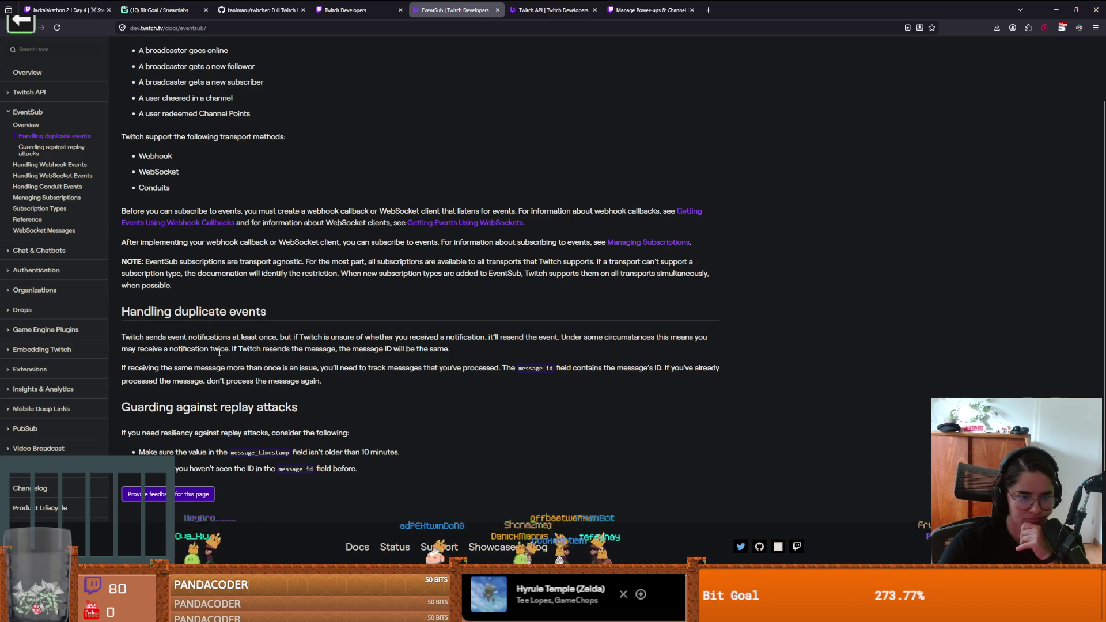
scroll(208, 369, "up", 2)
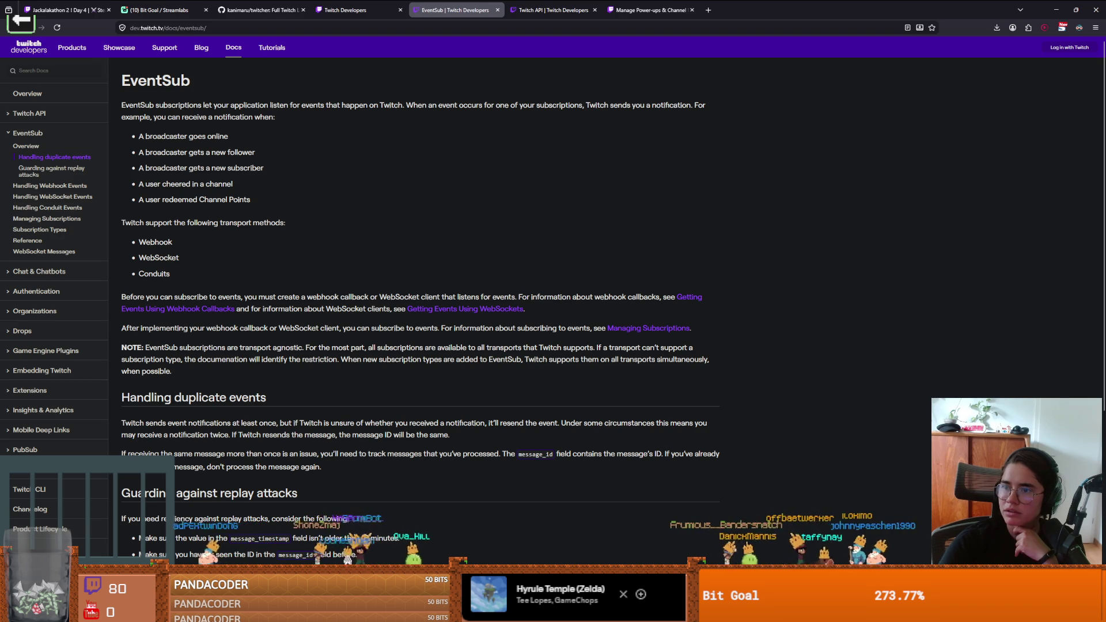
key("alt+Tab")
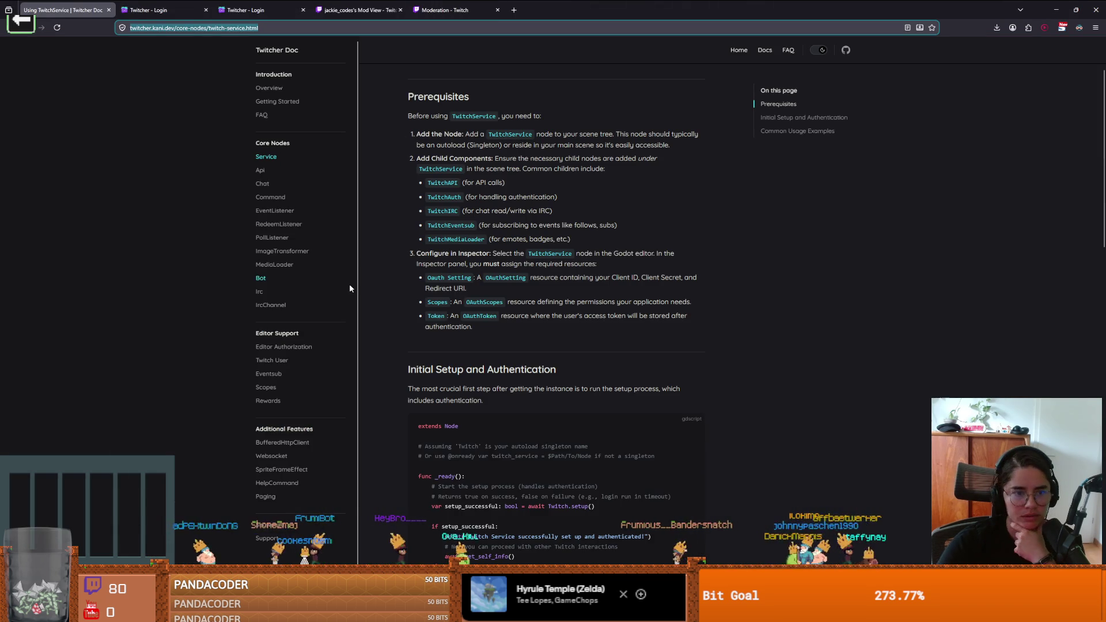
scroll(461, 341, "down", 5)
scroll(462, 341, "down", 4)
left_click_drag(408, 321, 532, 321)
scroll(431, 318, "down", 1)
left_click(430, 318)
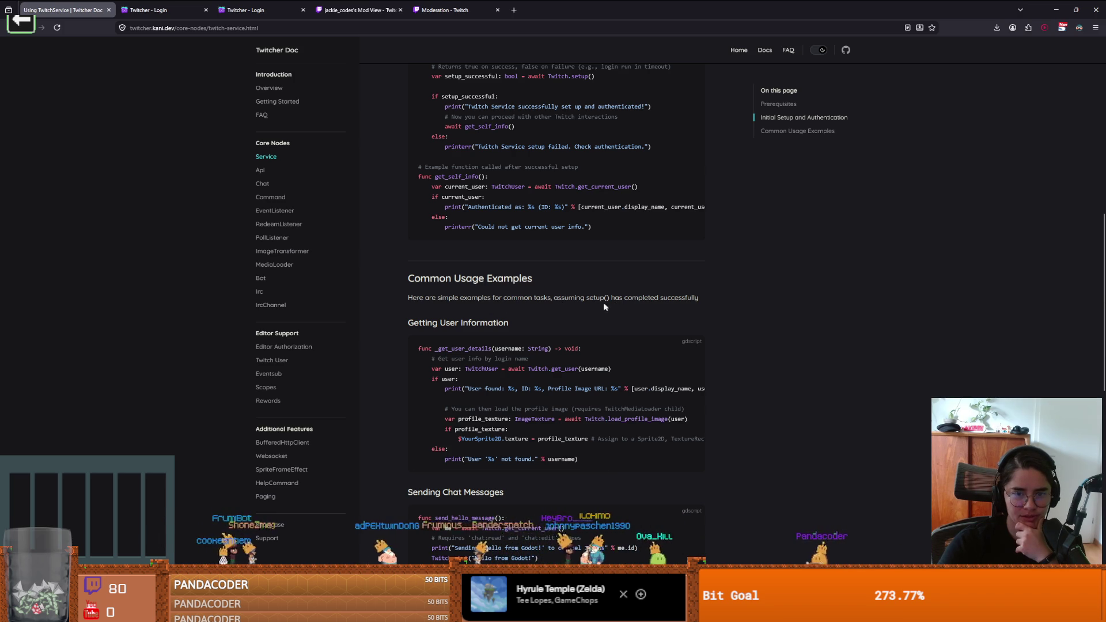
scroll(518, 337, "down", 1)
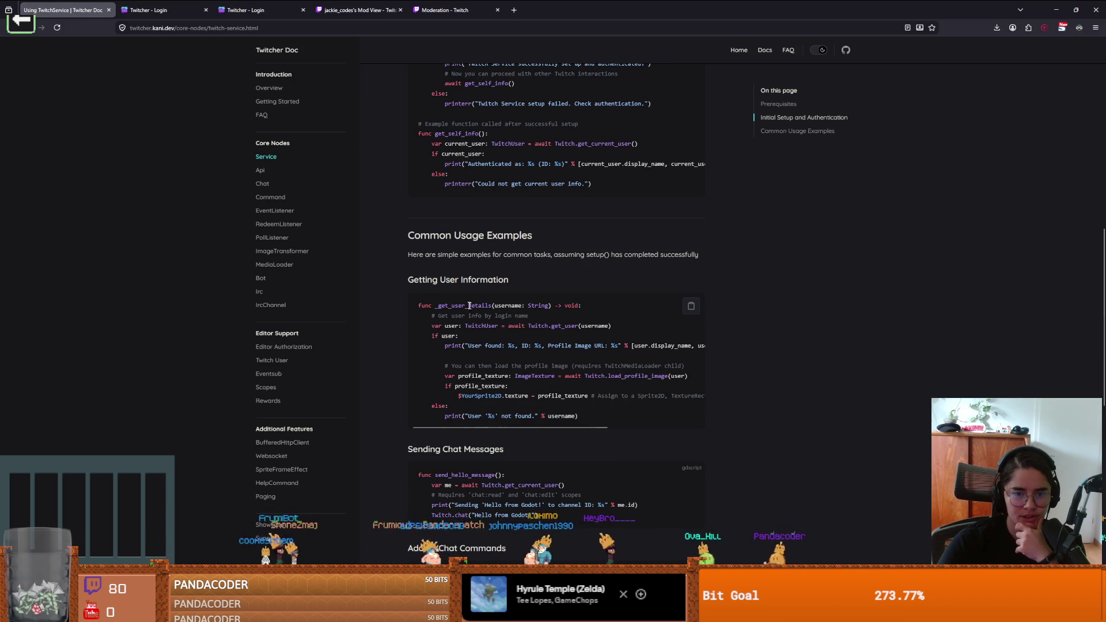
scroll(469, 318, "down", 2)
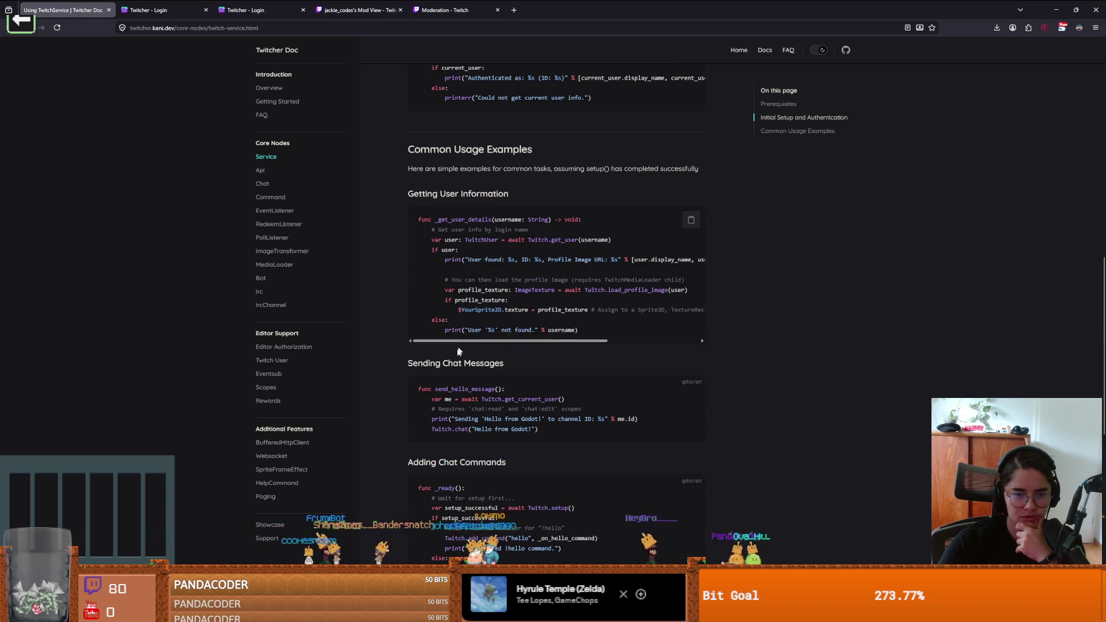
scroll(490, 395, "down", 1)
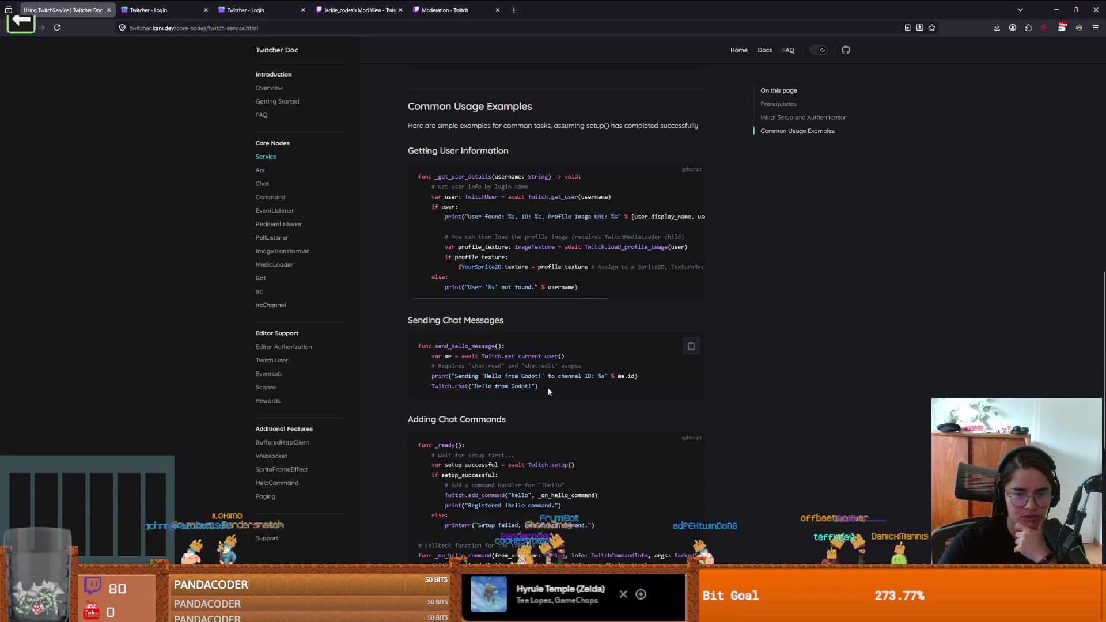
left_click_drag(544, 387, 418, 350)
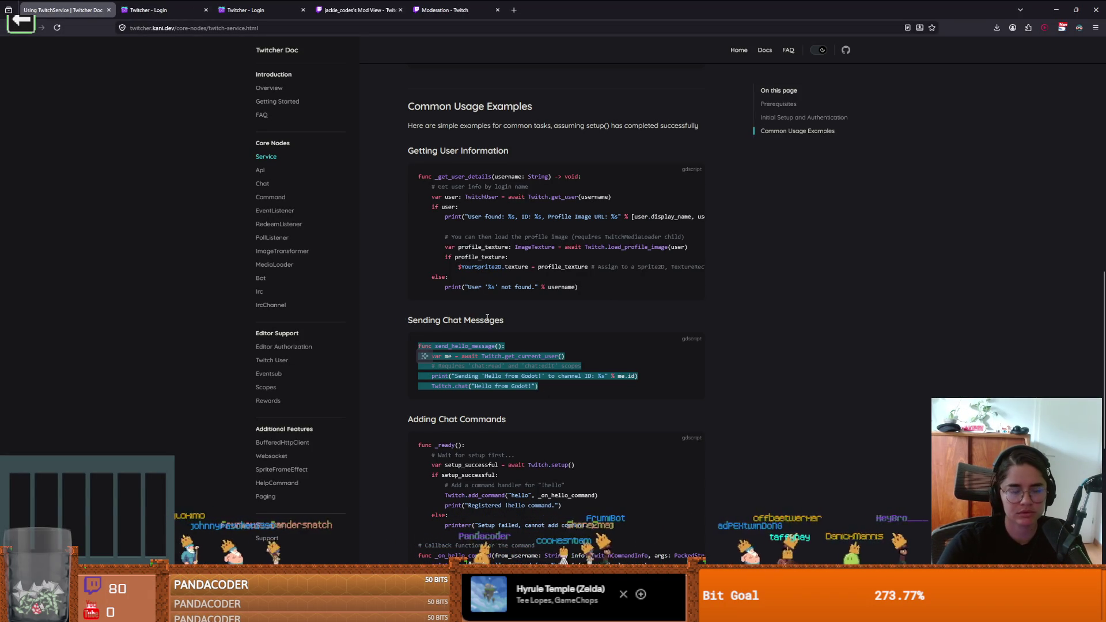
left_click(372, 266)
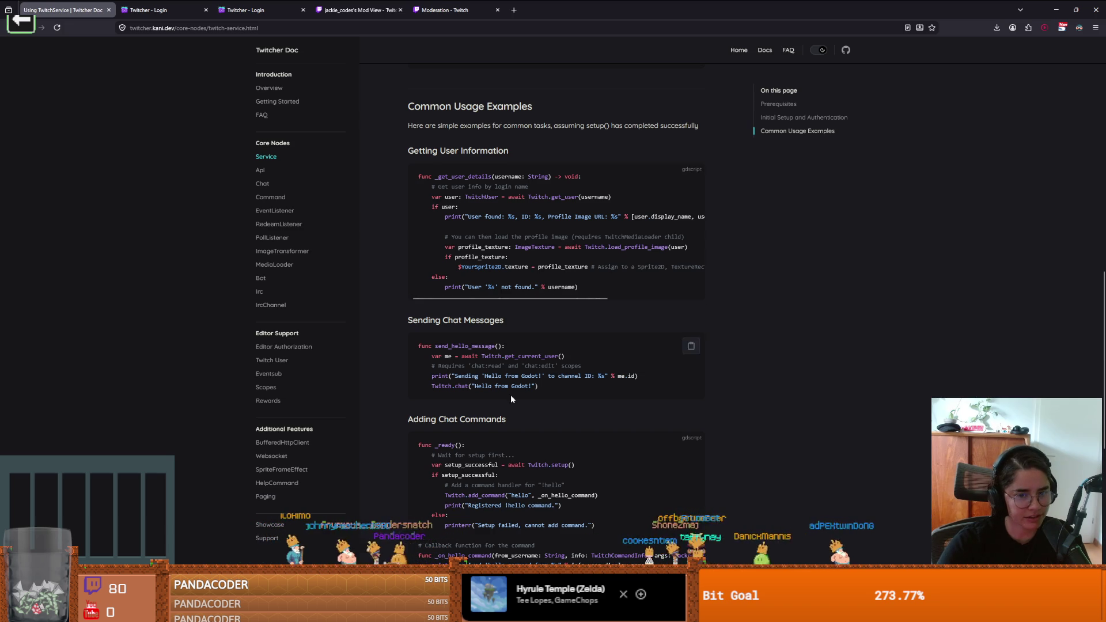
left_click_drag(522, 388, 404, 345)
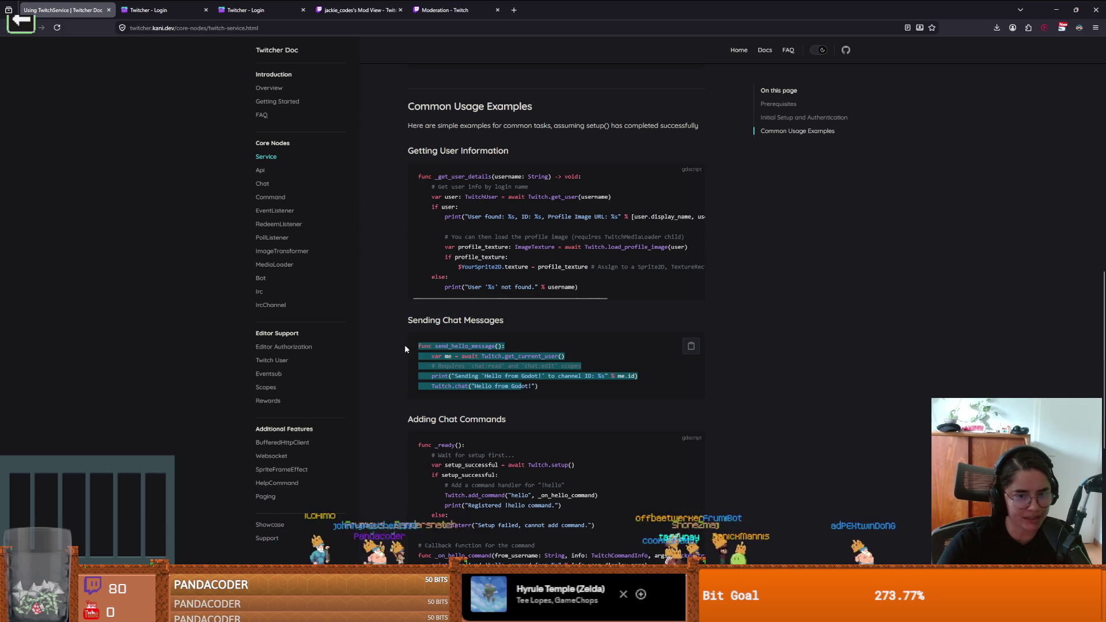
left_click(512, 376)
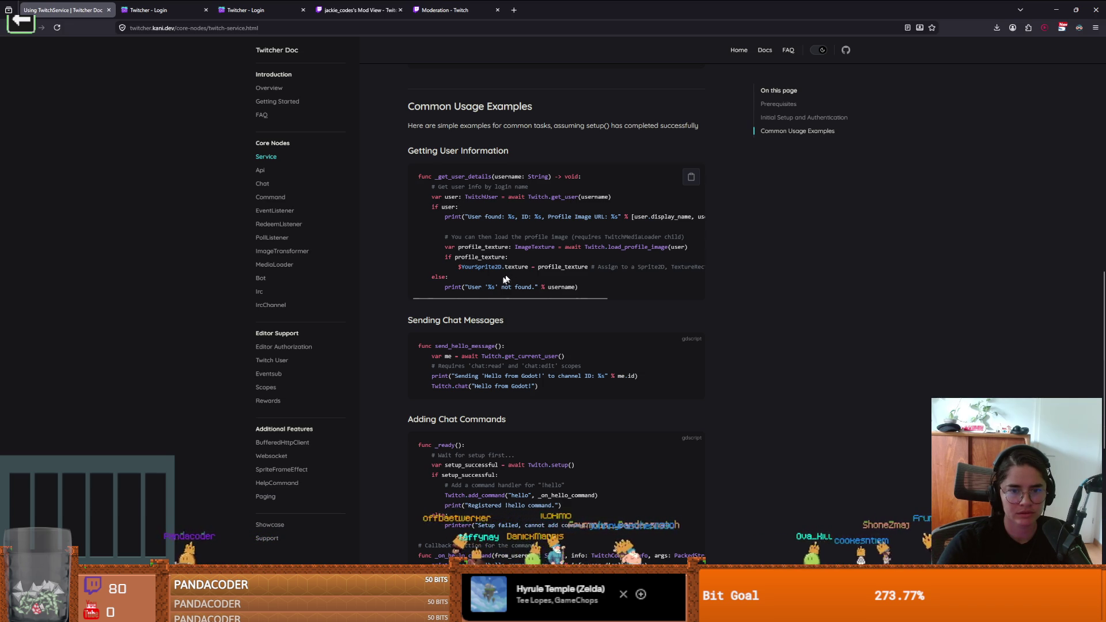
scroll(408, 304, "down", 2)
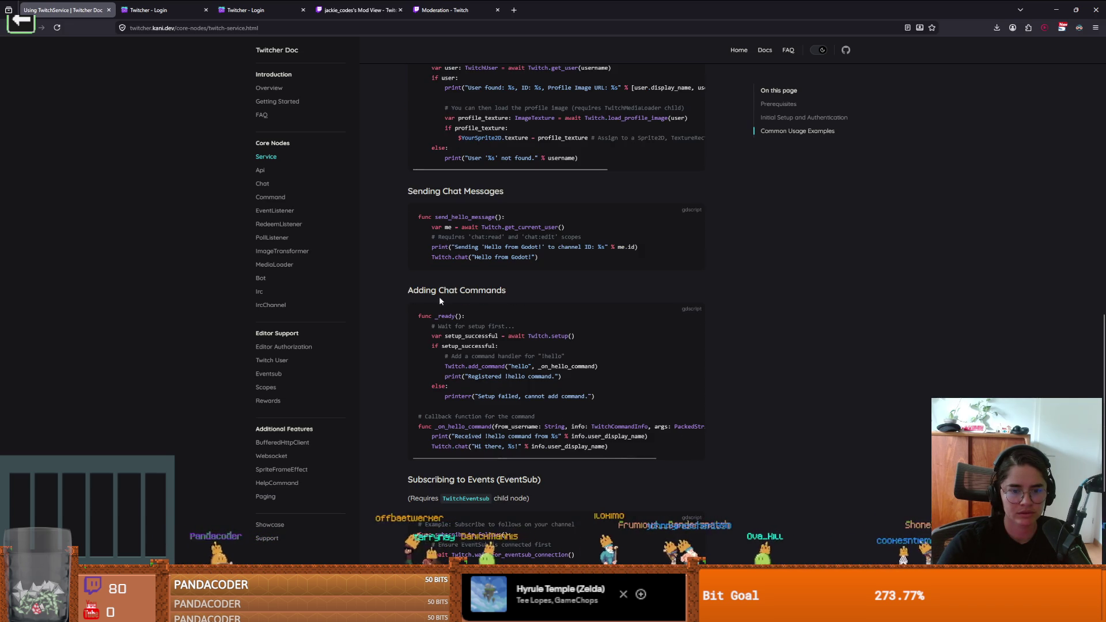
scroll(433, 298, "down", 3)
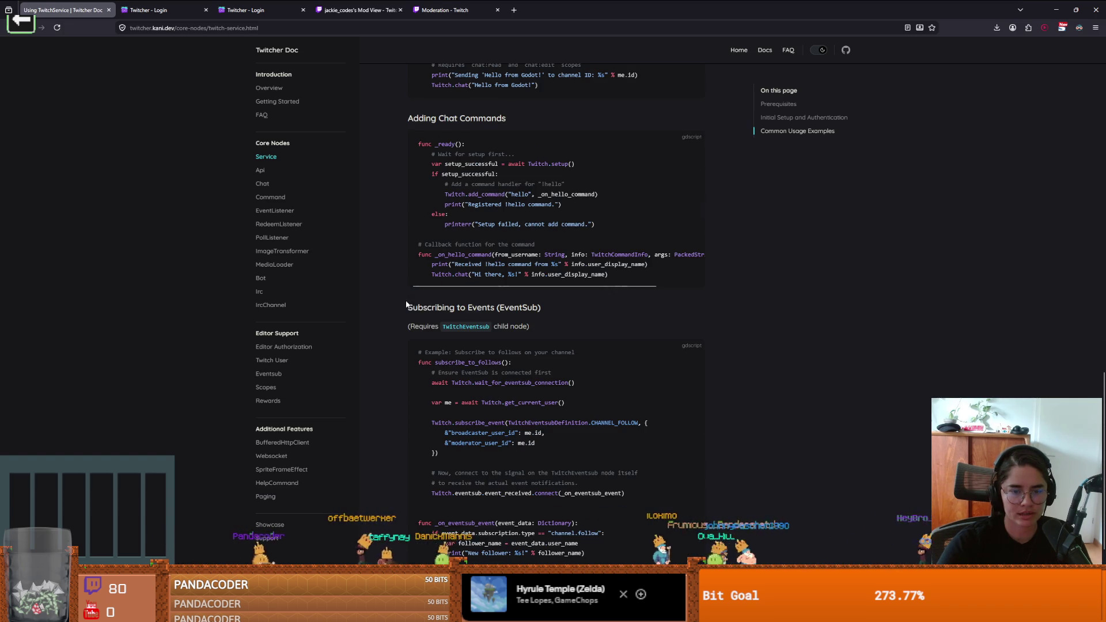
left_click_drag(442, 363, 499, 364)
scroll(497, 365, "down", 1)
left_click(448, 435)
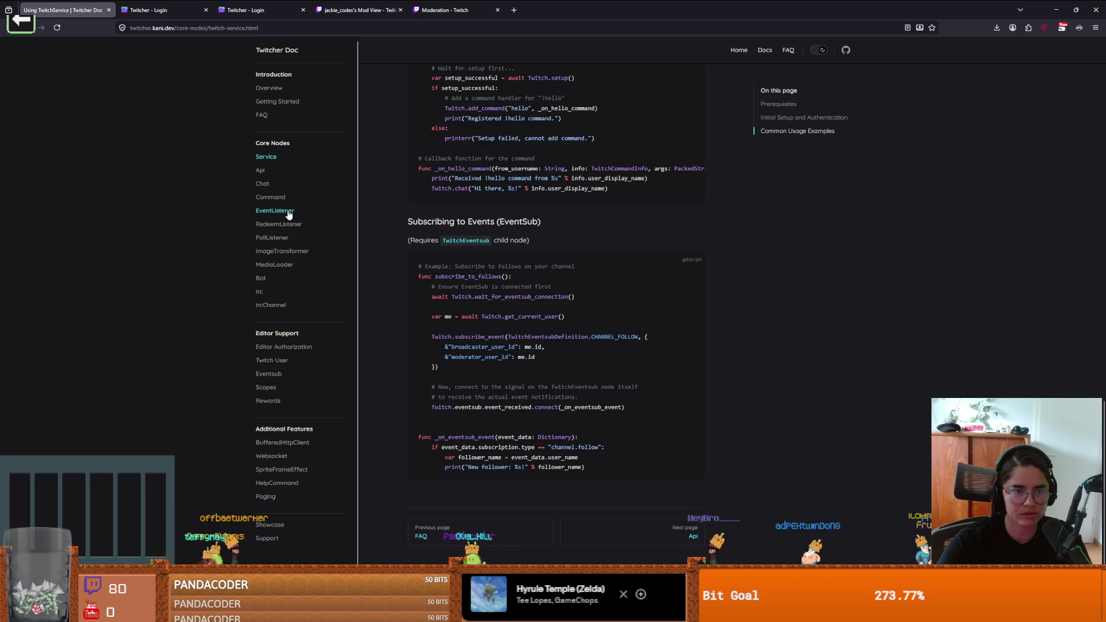
left_click(263, 183)
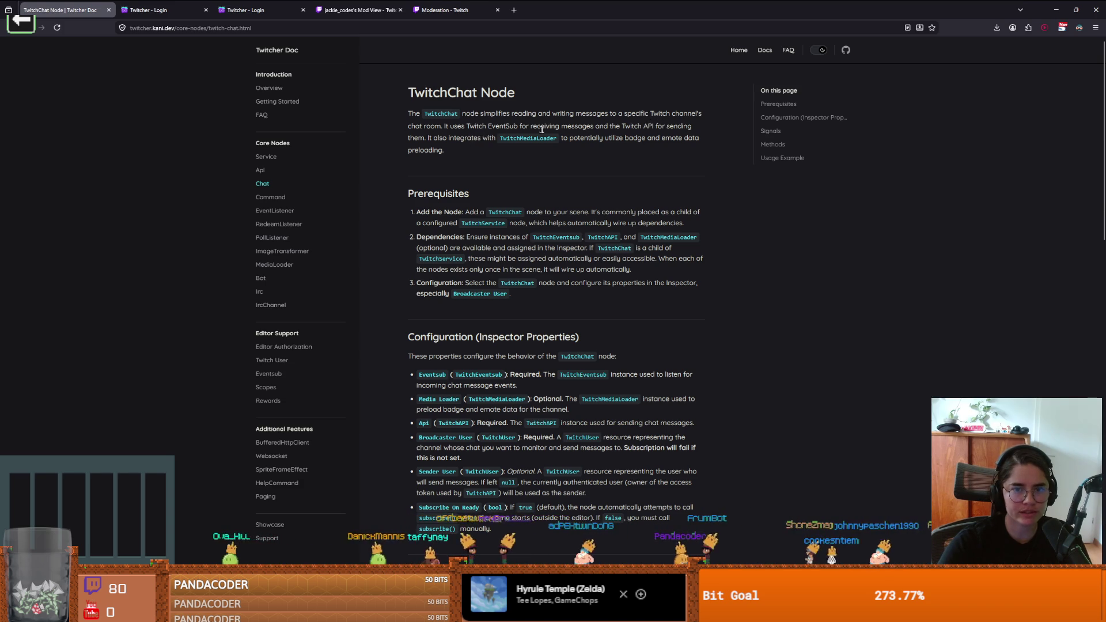
Step: Zoom in on the TwitchChat Node docs, select the 'Add the Node' prerequisite, and return to Godot
key("ctrl+plus")
key("ctrl+plus")
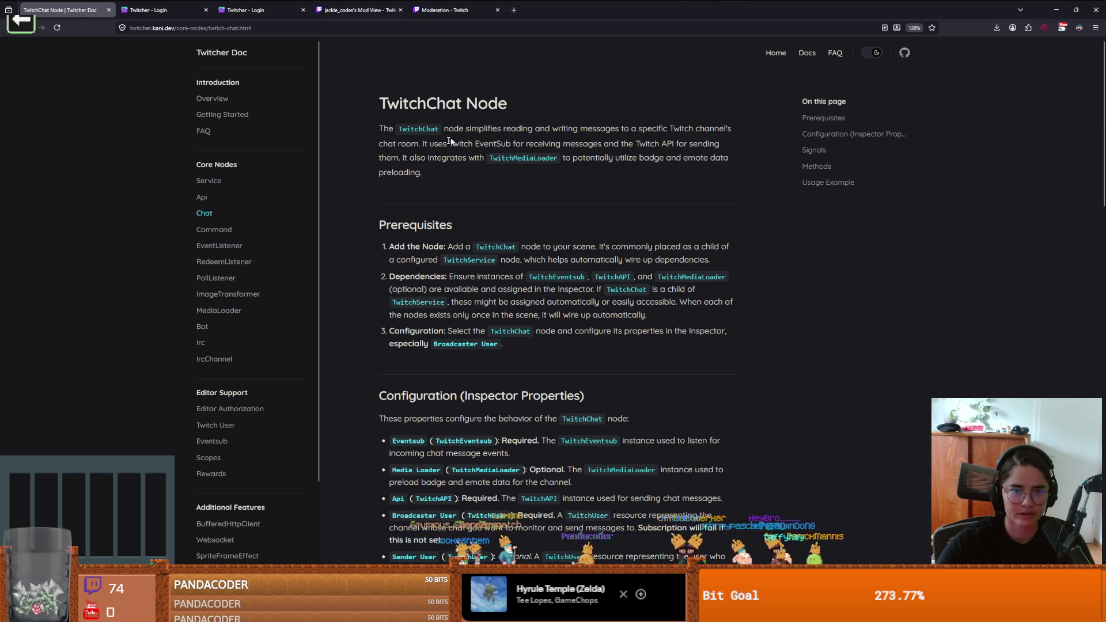
left_click_drag(392, 246, 443, 254)
key("alt+Tab")
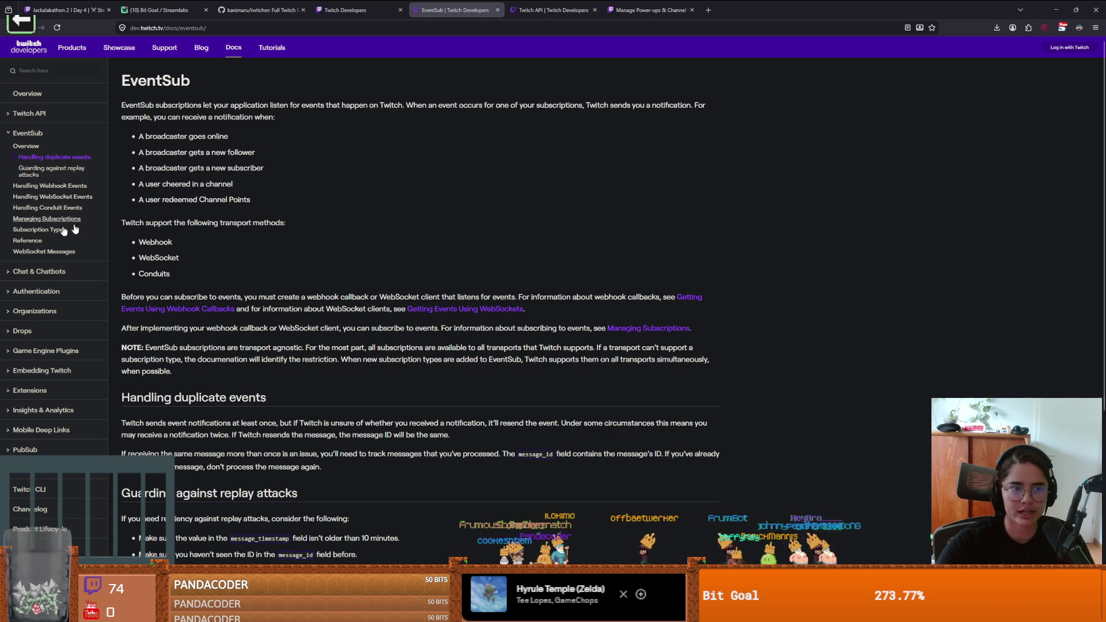
key("alt+Tab")
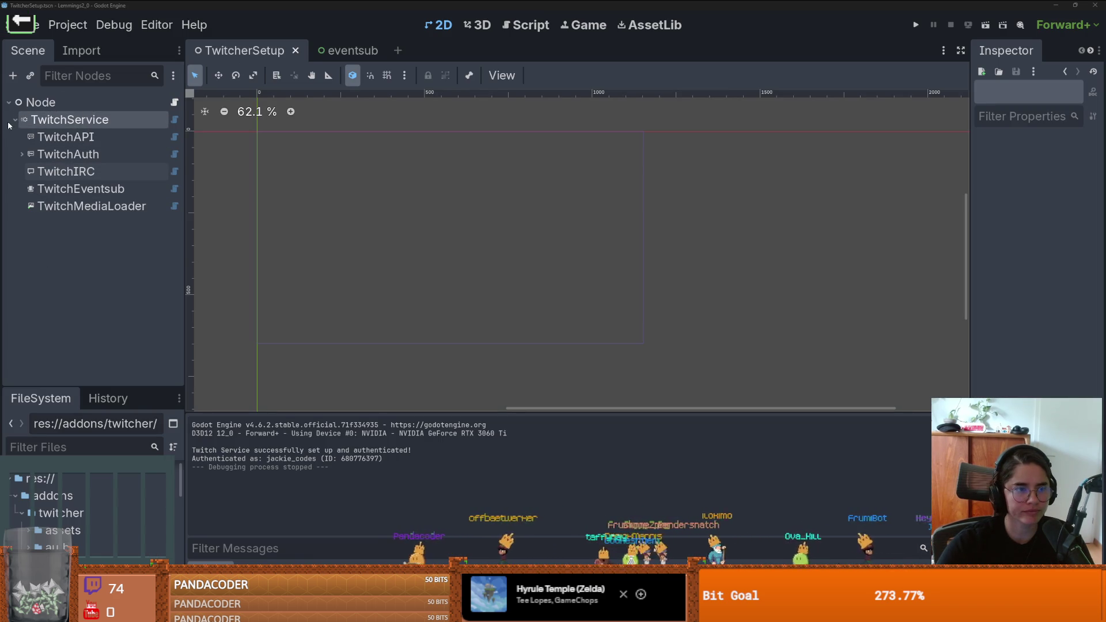
Step: Add a TwitchChat node as a child of TwitchService via the 'twich' node search
left_click(115, 116)
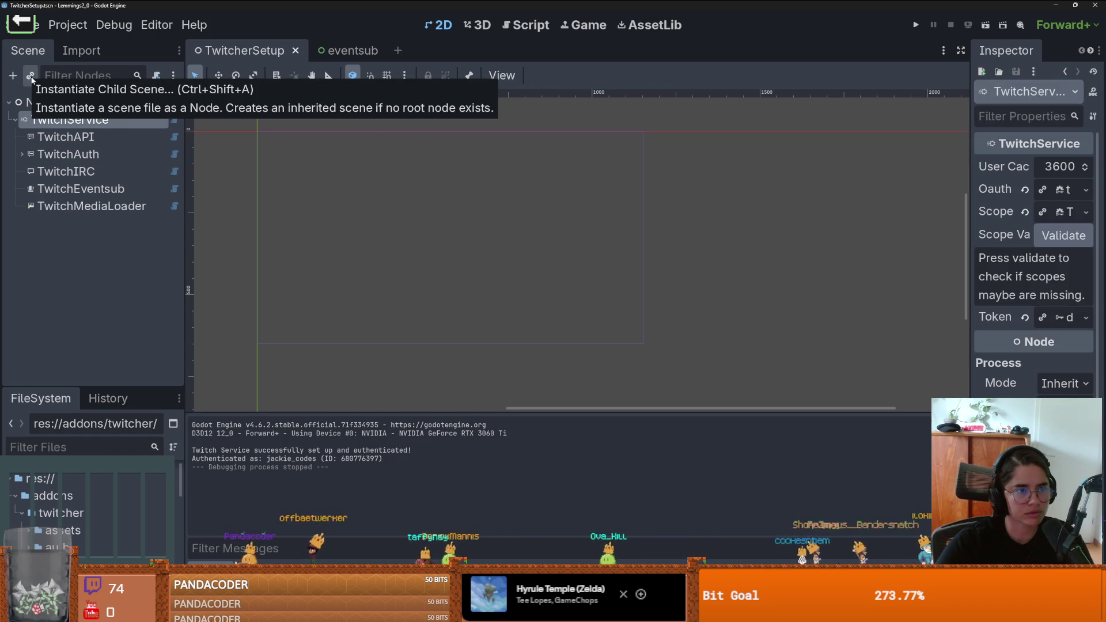
left_click(9, 78)
type("twit")
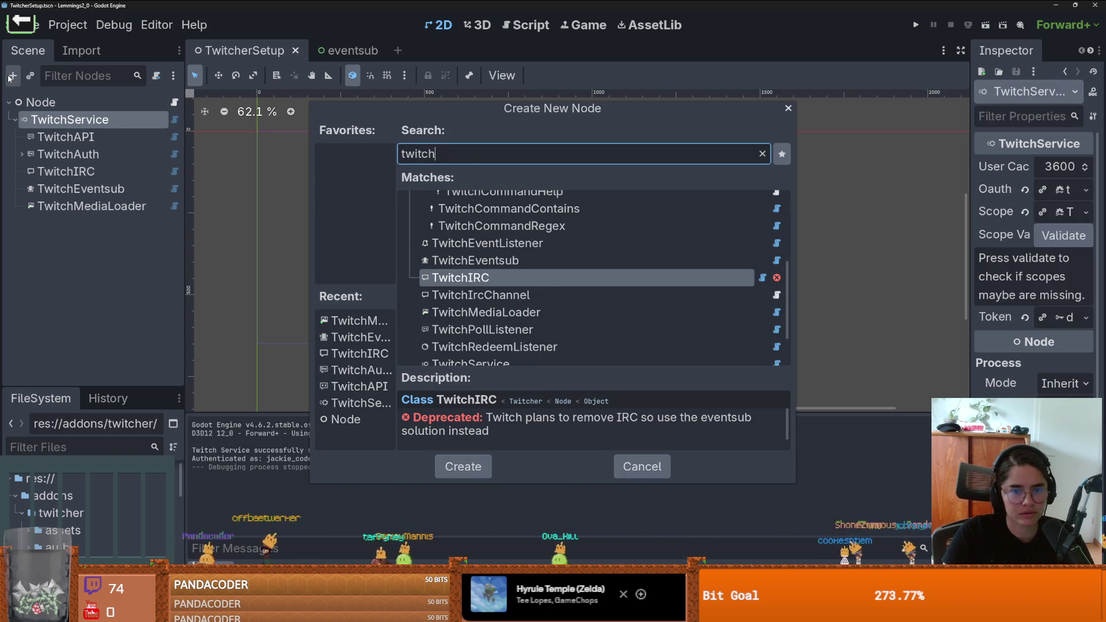
type("ch")
key("Return")
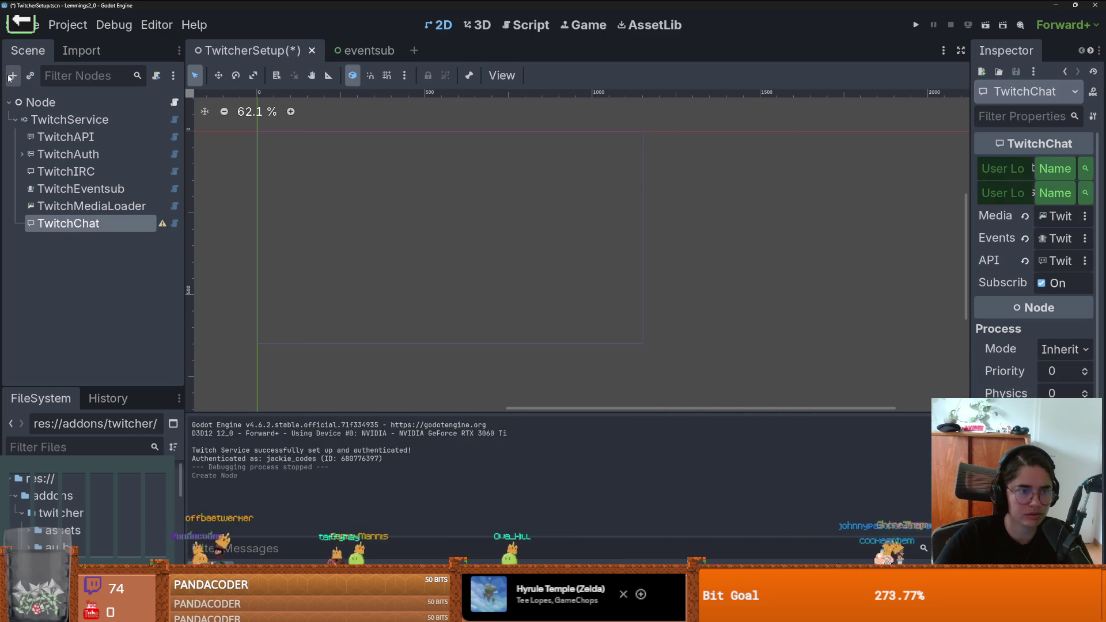
Step: Widen the Inspector, open TwitcherSetup.gd, collapse TwitchService, and go back to the TwitchChat docs
mouse_move(970, 224)
left_mouse_down()
mouse_move(794, 211)
mouse_move(824, 211)
left_mouse_up()
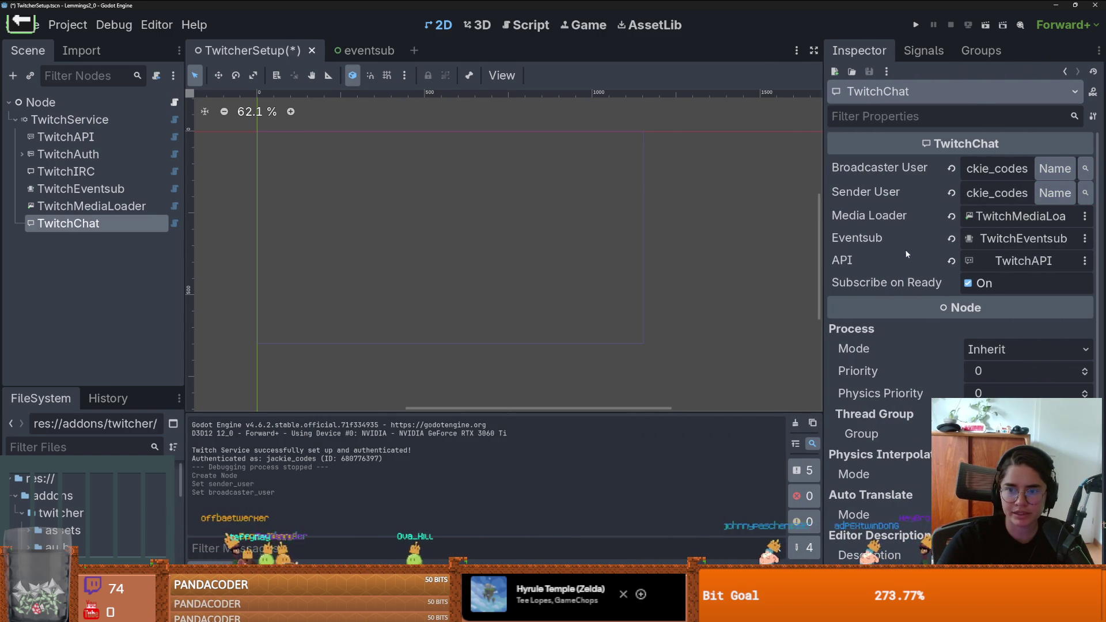
left_click(174, 102)
scroll(454, 240, "up", 2)
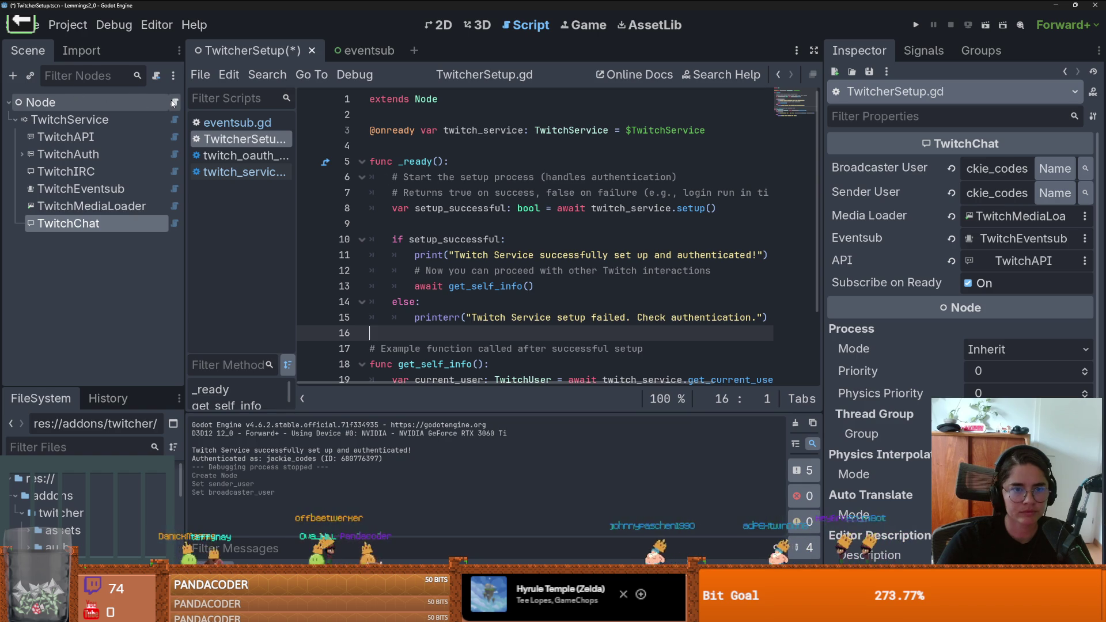
left_click(12, 119)
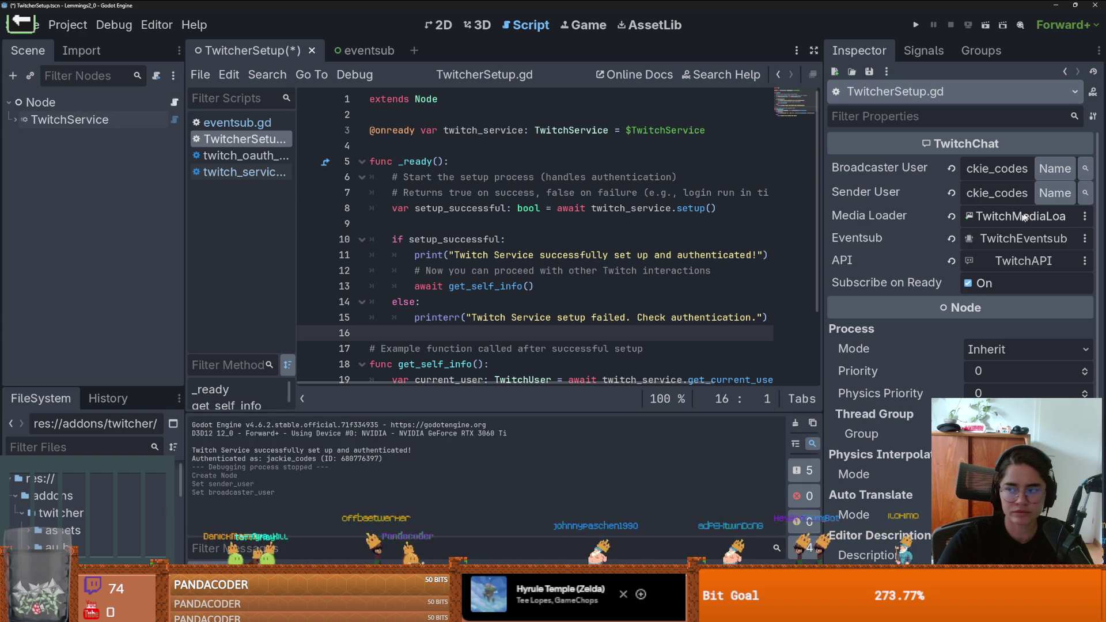
key("alt+Tab")
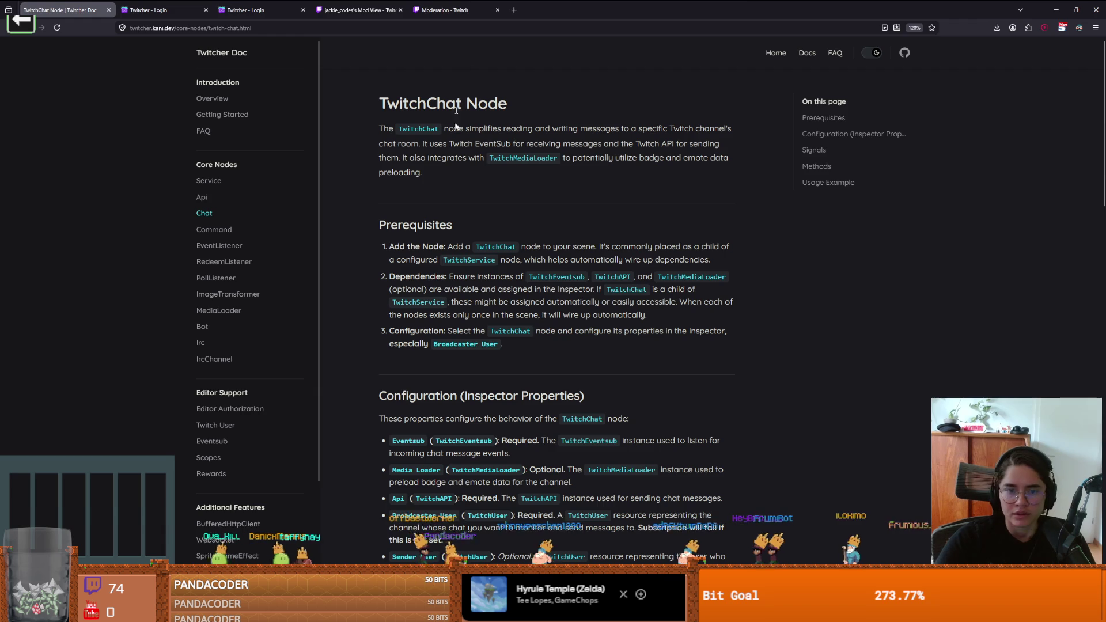
Step: Highlight the TwitchChat prerequisites on adding the node and auto-wired dependencies, then return to Godot
mouse_move(465, 248)
left_mouse_down()
mouse_move(688, 248)
mouse_move(433, 248)
mouse_move(413, 263)
left_mouse_up()
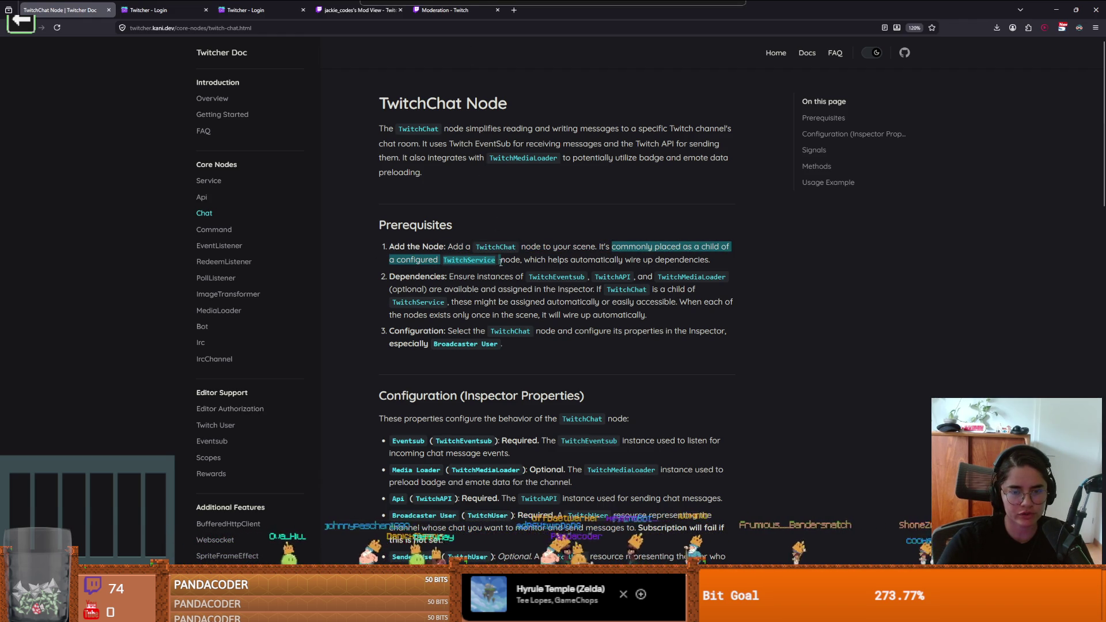
left_click_drag(551, 259, 652, 262)
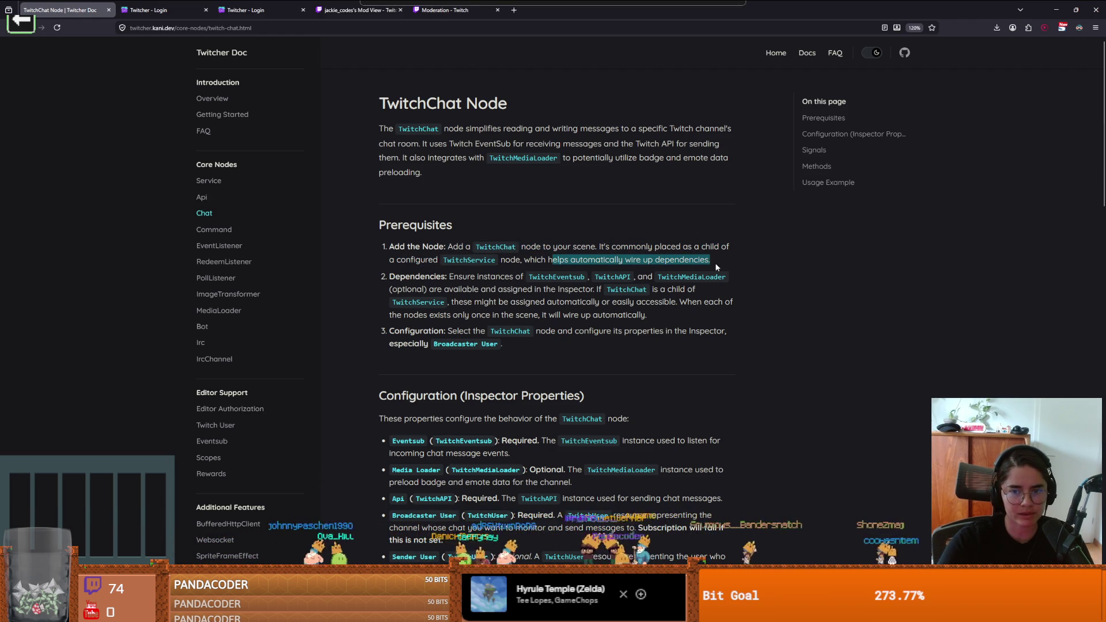
left_click_drag(397, 279, 448, 277)
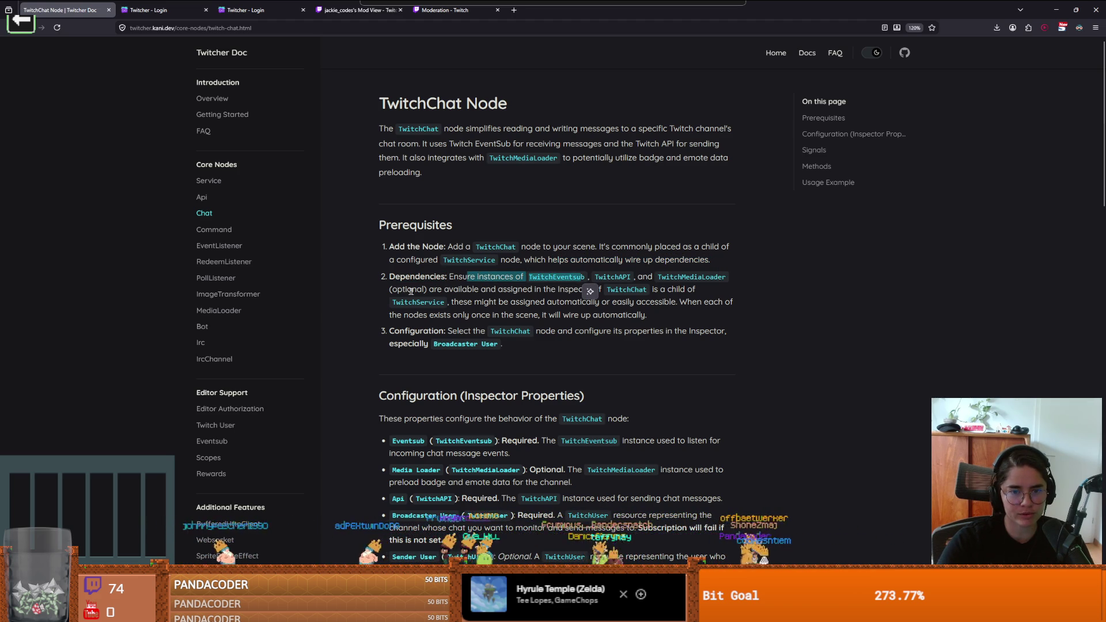
left_click(535, 293)
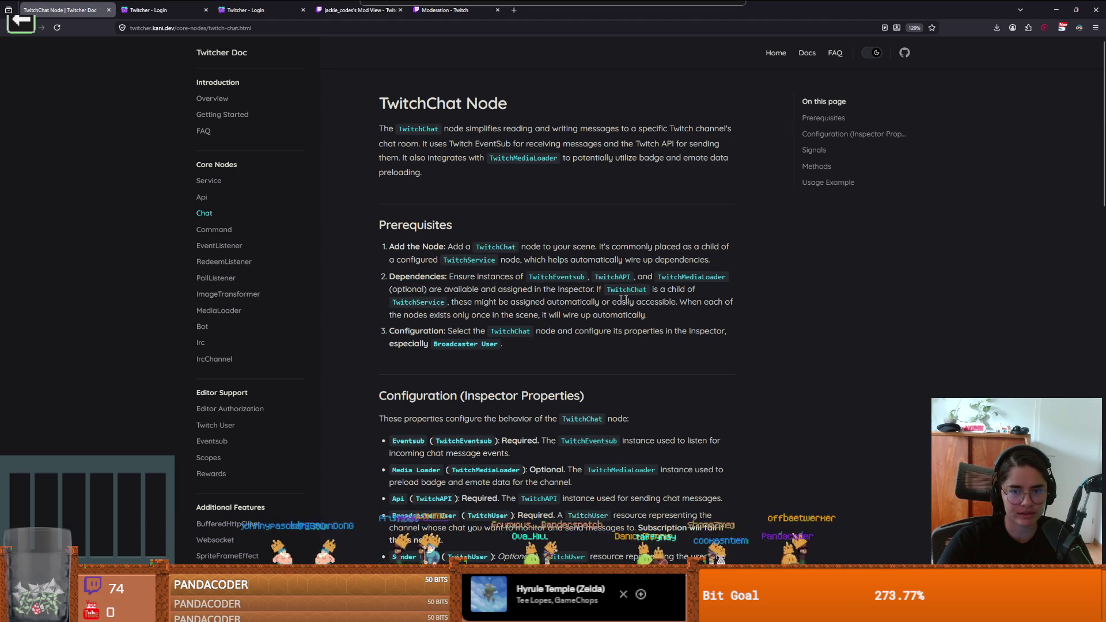
key("alt+Tab")
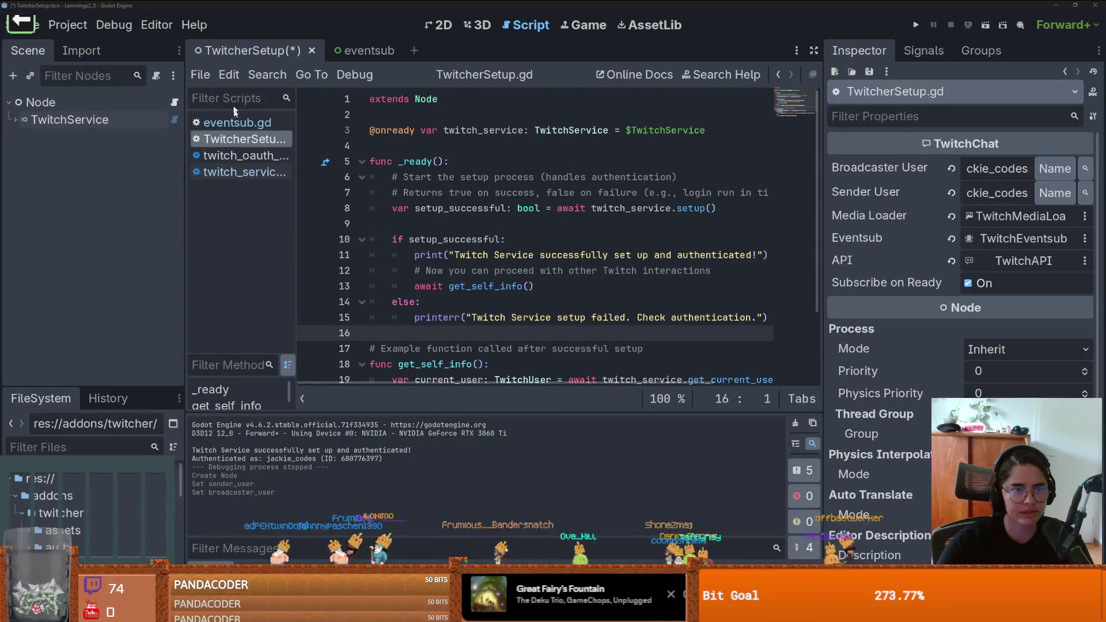
Step: Expand TwitchService and select TwitchEventsub to show its properties in the Inspector
left_click(15, 119)
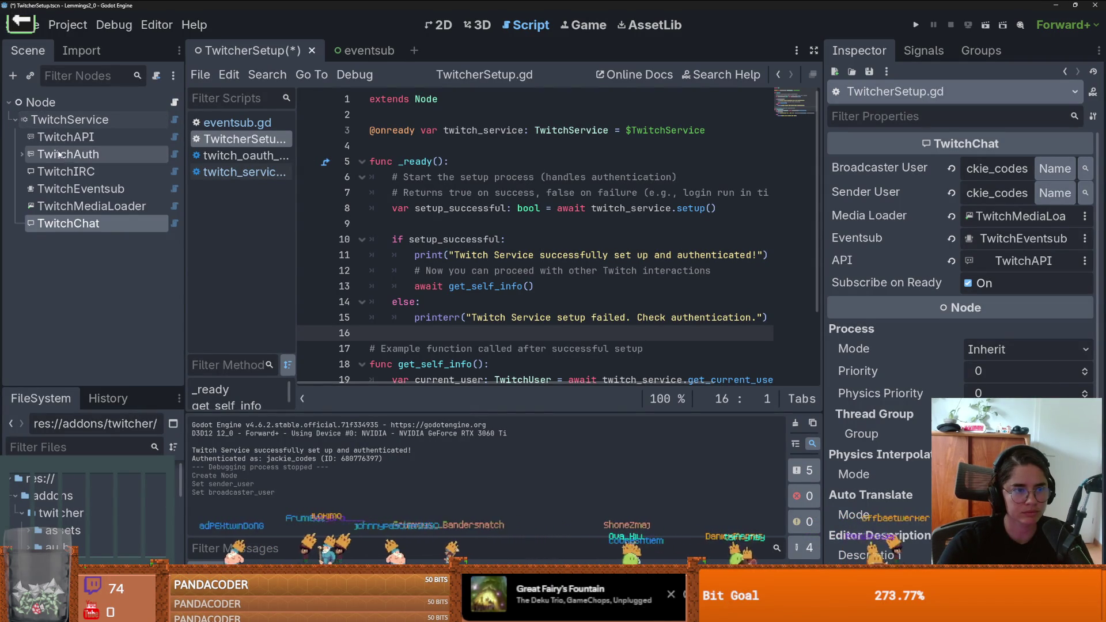
left_click(111, 195)
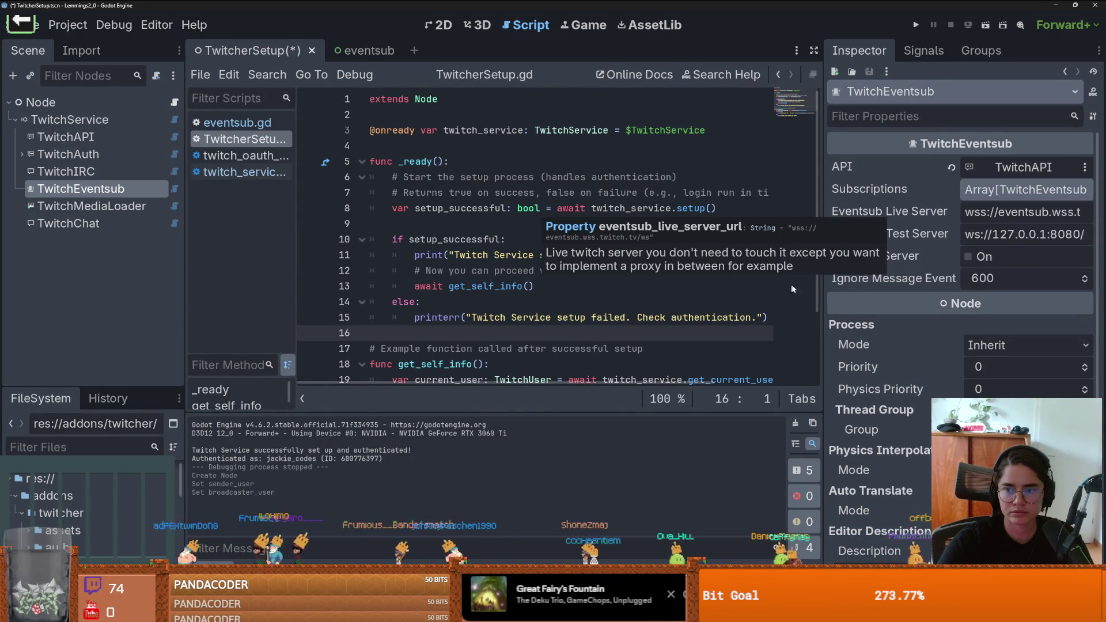
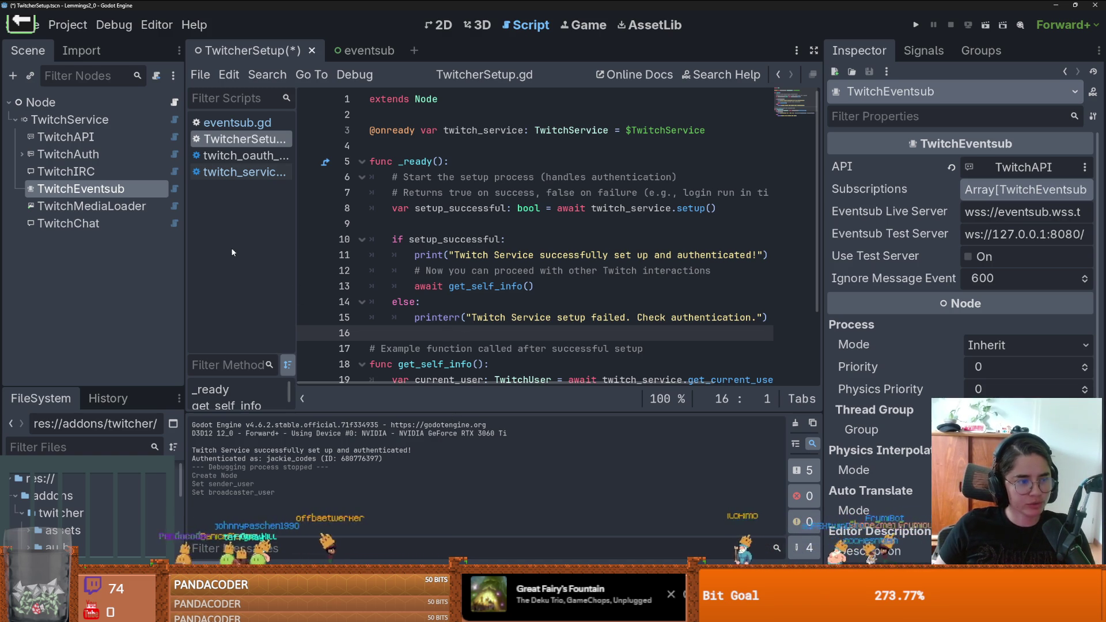
Step: Inspect the TwitchAPI and TwitchMediaLoader node properties, then bring up the Twitcher TwitchChat docs page
left_click(242, 139)
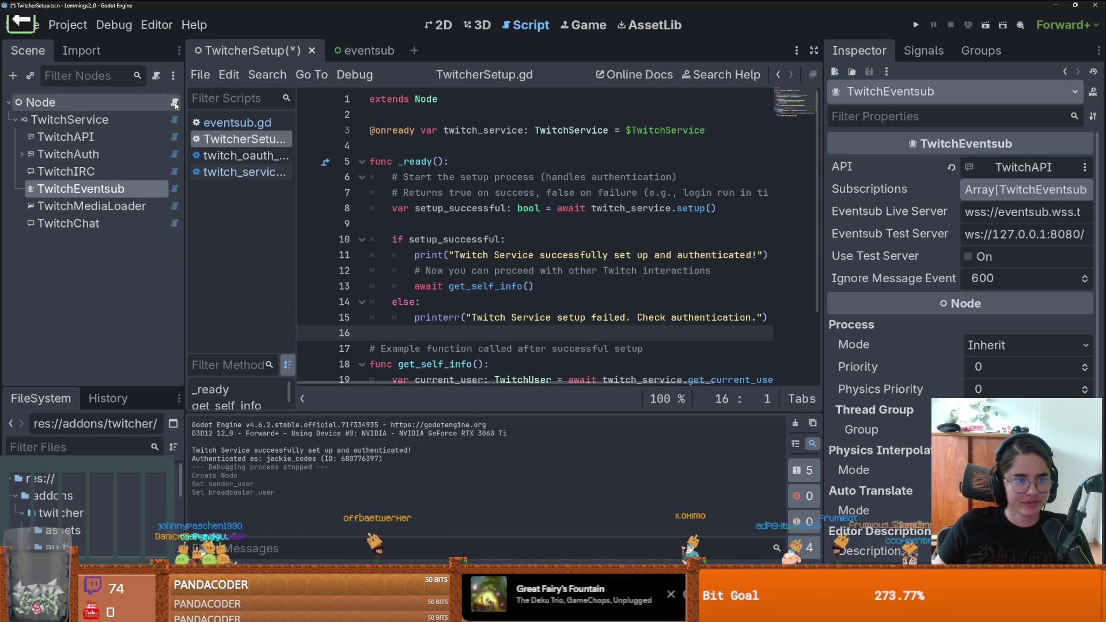
scroll(436, 159, "down", 2)
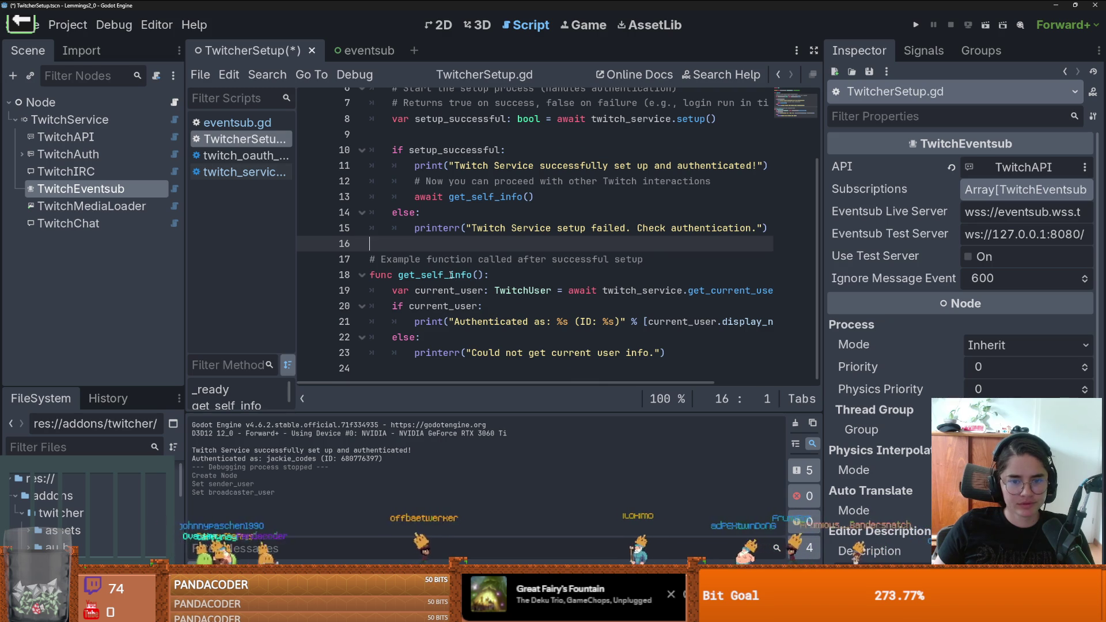
scroll(451, 275, "up", 2)
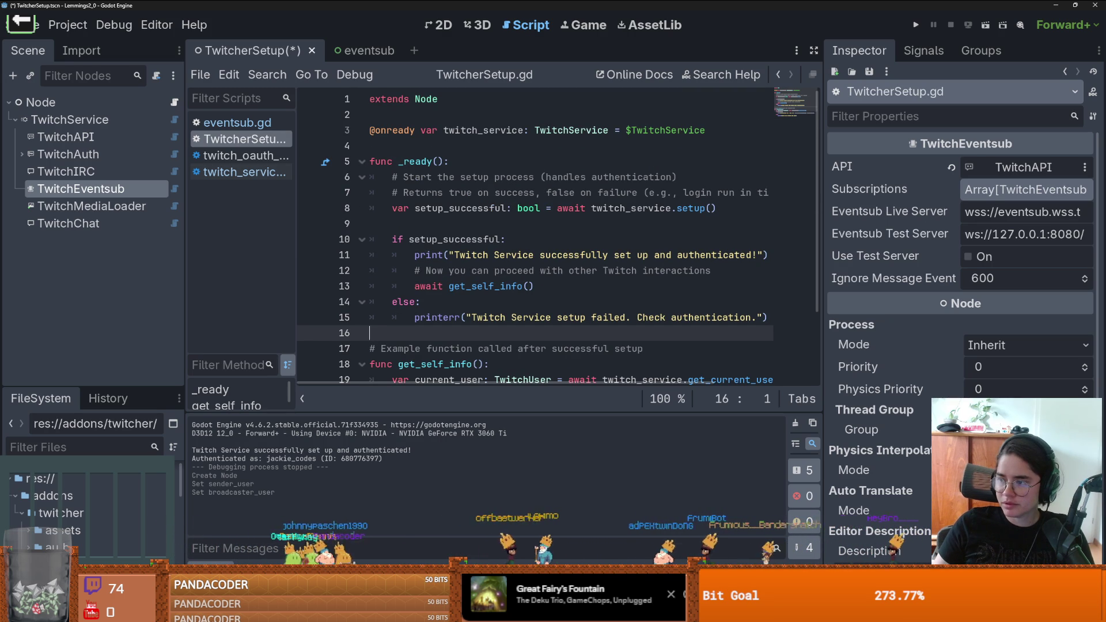
key("Up")
key("Up")
key("Up")
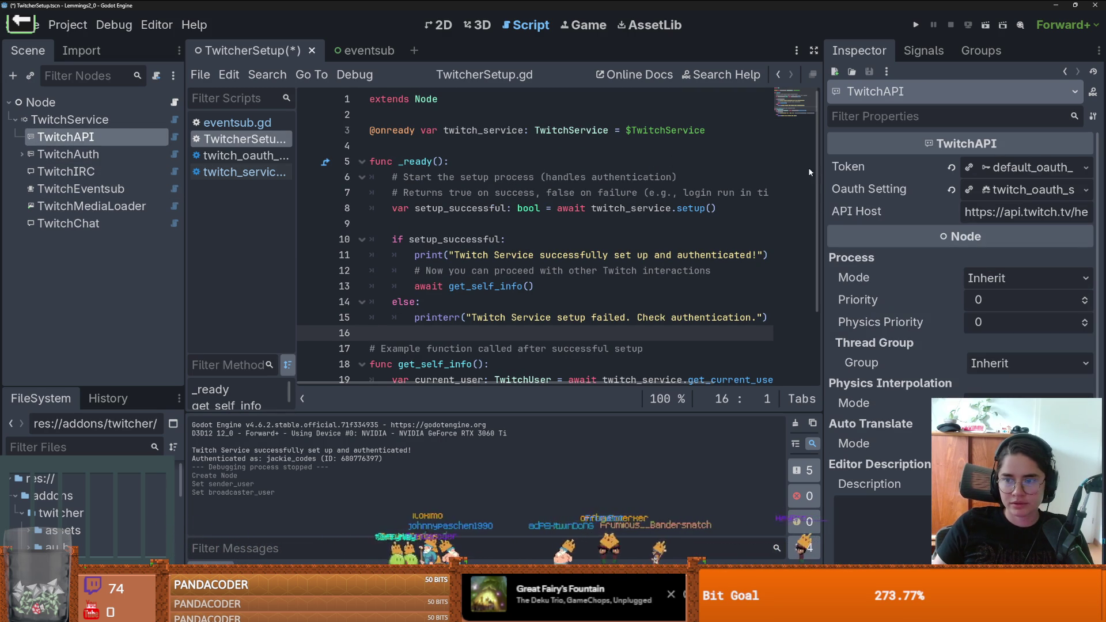
left_click(93, 206)
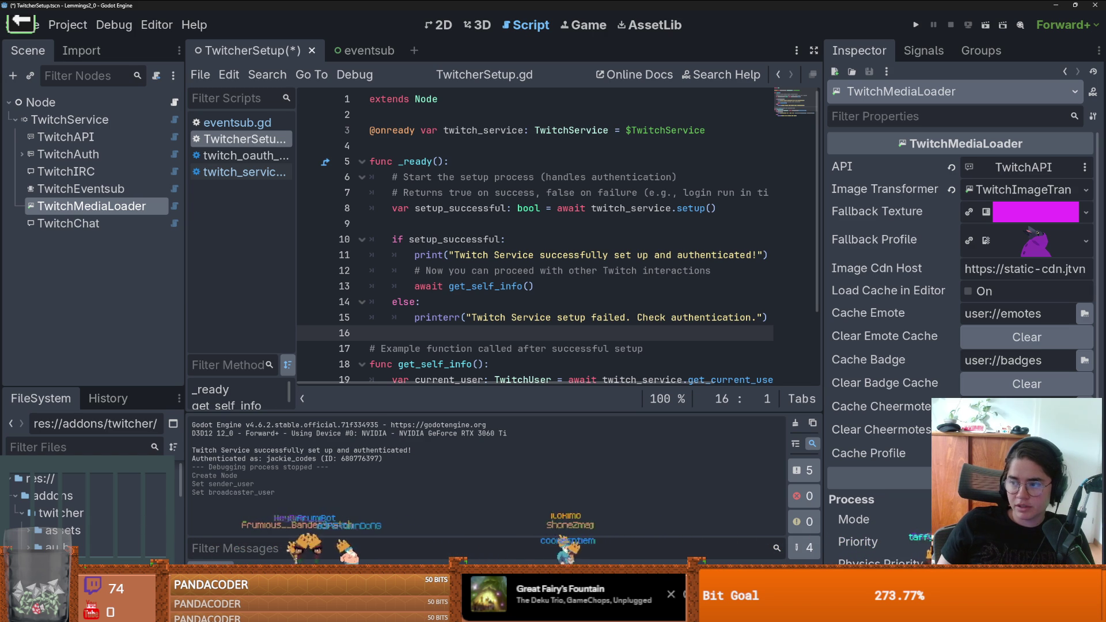
key("alt+Tab")
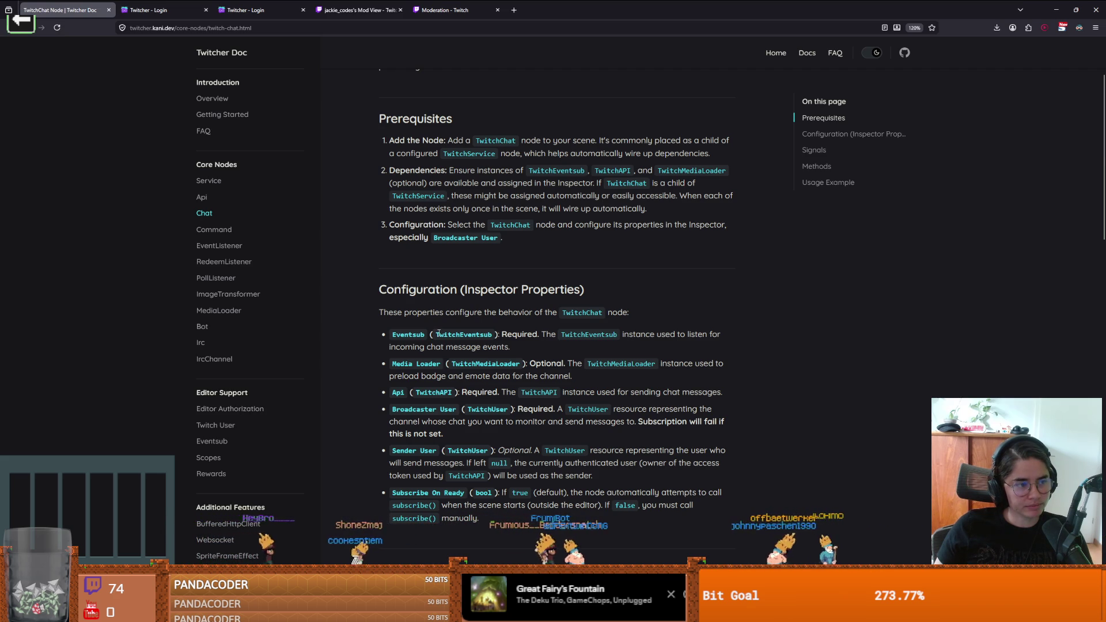
Step: Find the message_received signal in the TwitchChat docs' Signals section, then return to Godot
scroll(469, 351, "down", 2)
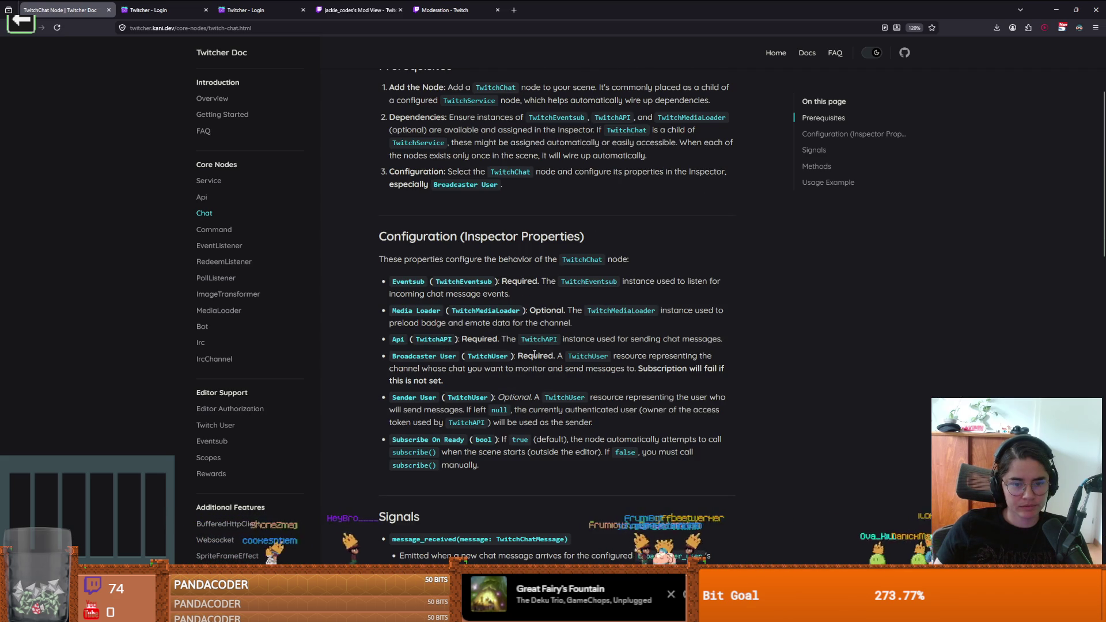
scroll(455, 364, "down", 3)
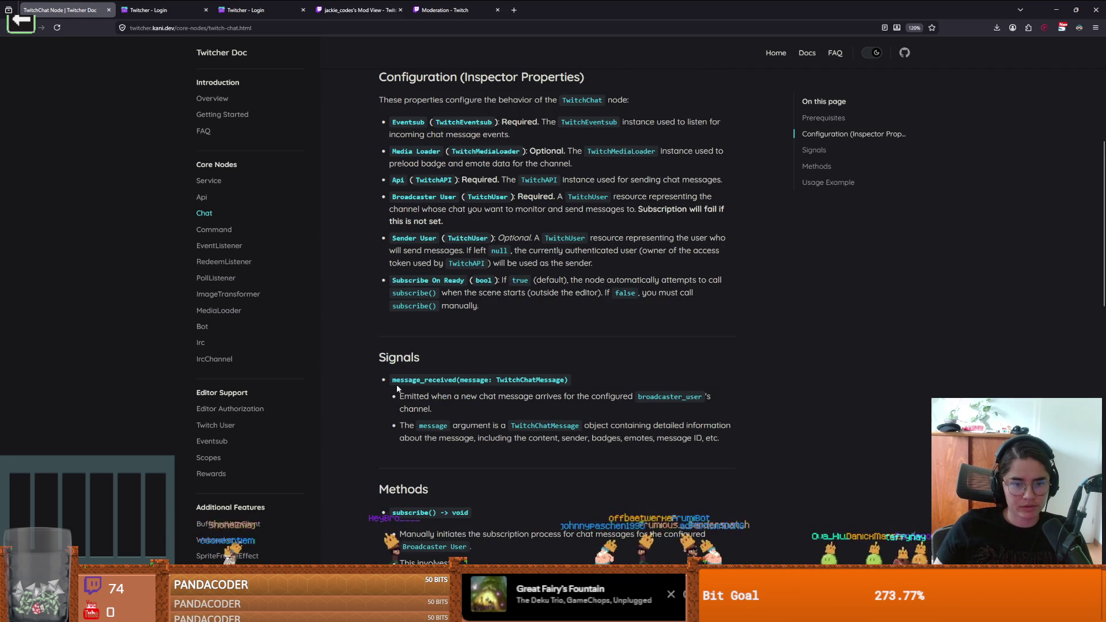
double_click(437, 382)
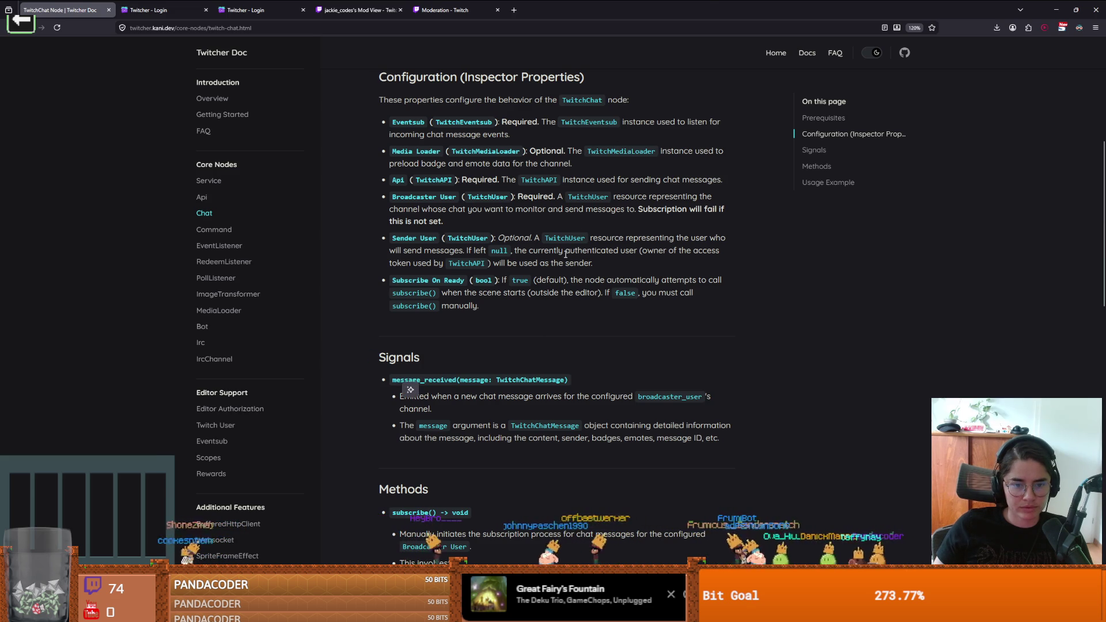
key("alt+Tab")
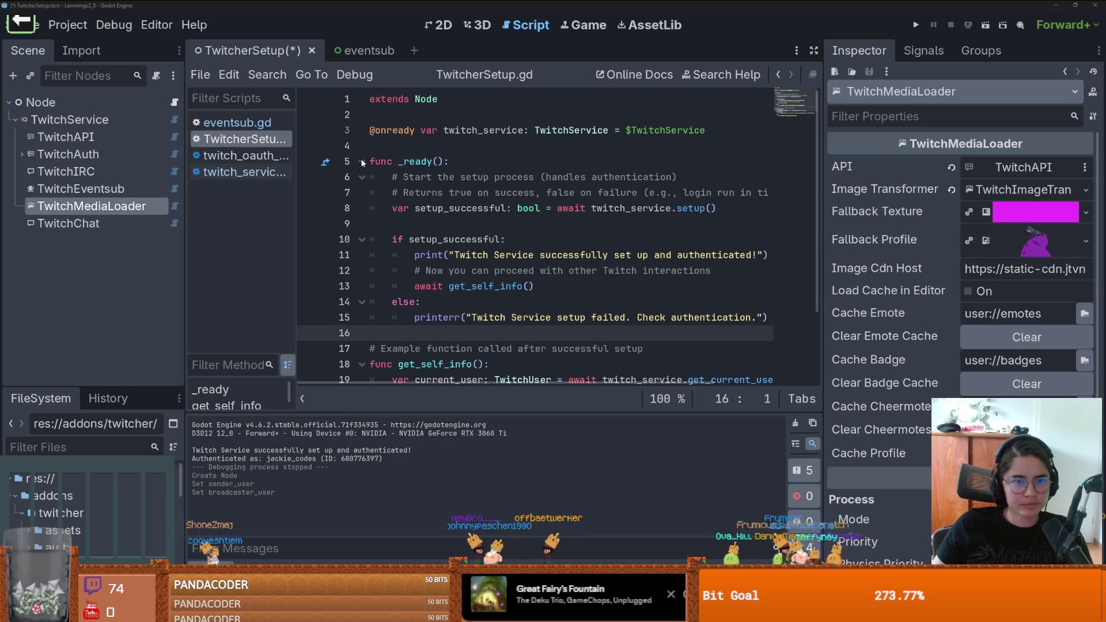
Step: Fold _ready and get_self_info and add a blank line 4 below the twitch_service variable
left_click(362, 161)
left_click(362, 208)
left_click(408, 221)
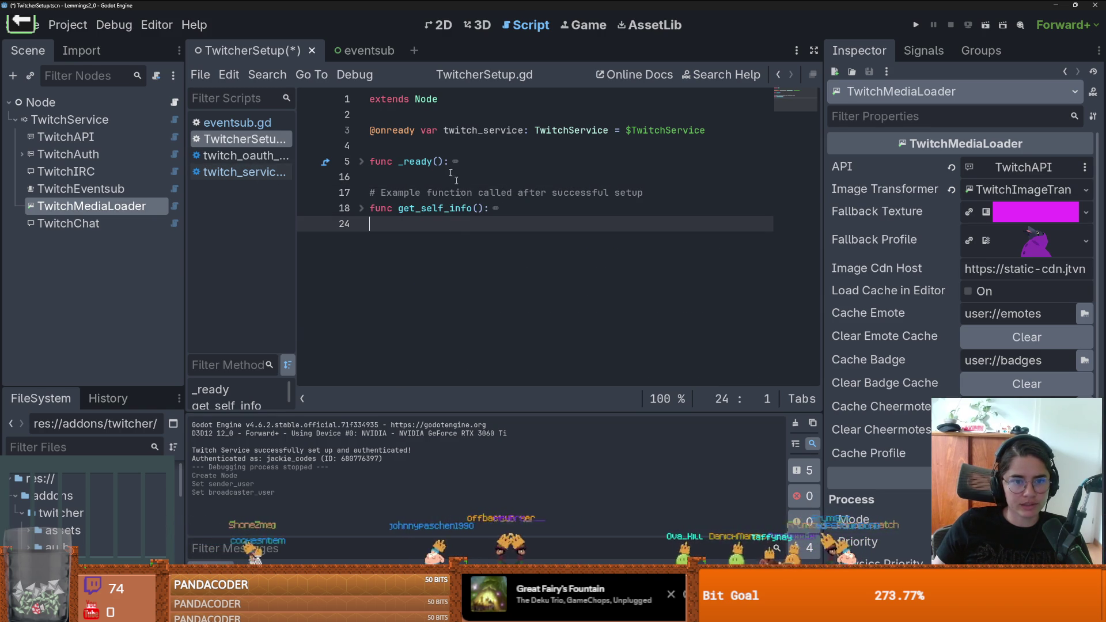
left_click(375, 146)
key("Return")
key("Up")
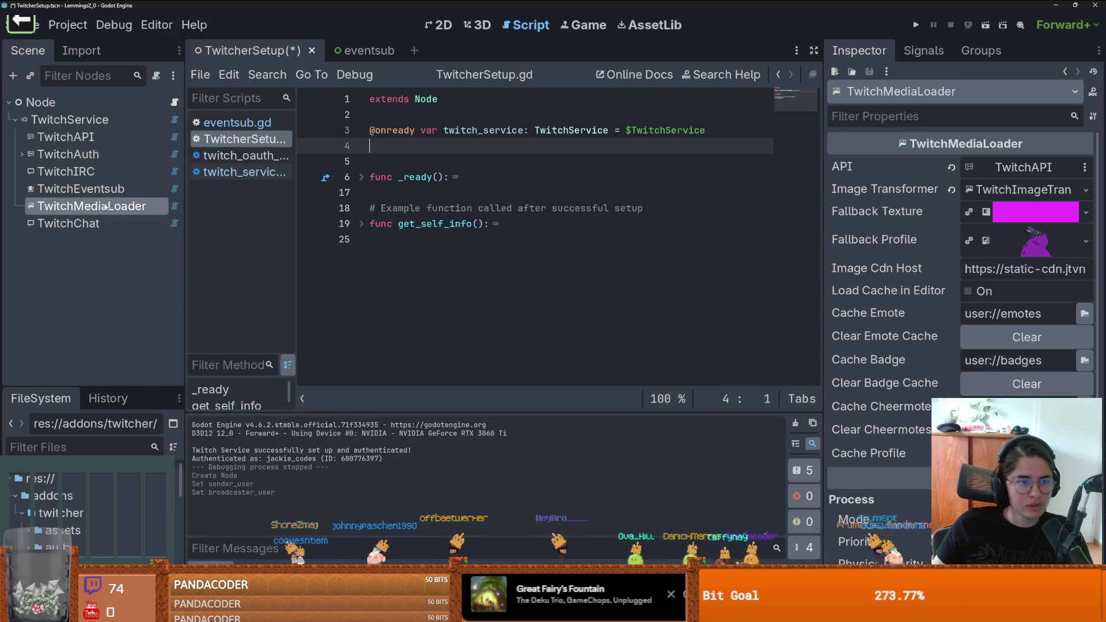
Step: Look up the message_received signal in the TwitchChat class reference
right_click(63, 223)
left_click(173, 553)
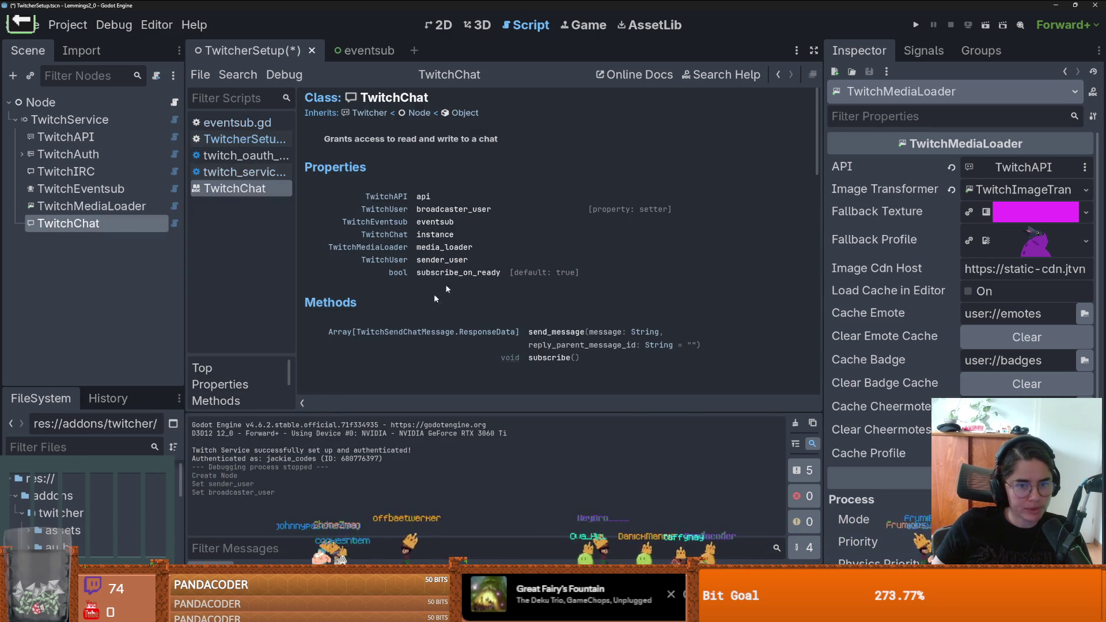
scroll(485, 256, "down", 3)
scroll(399, 247, "down", 2)
double_click(398, 240)
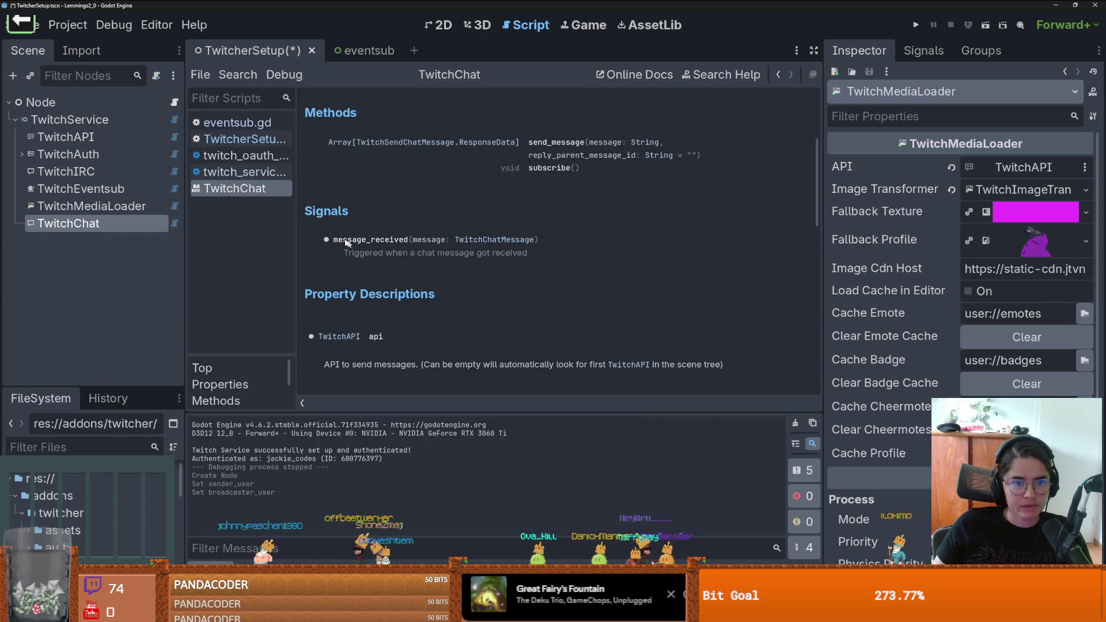
left_click(98, 224)
left_click(172, 102)
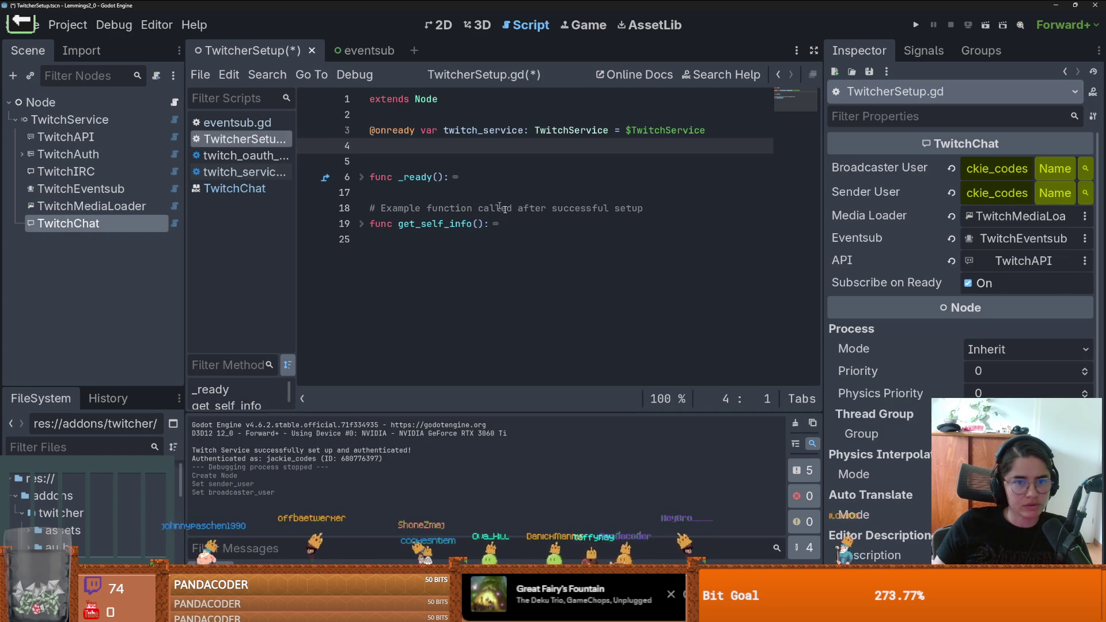
left_click(362, 177)
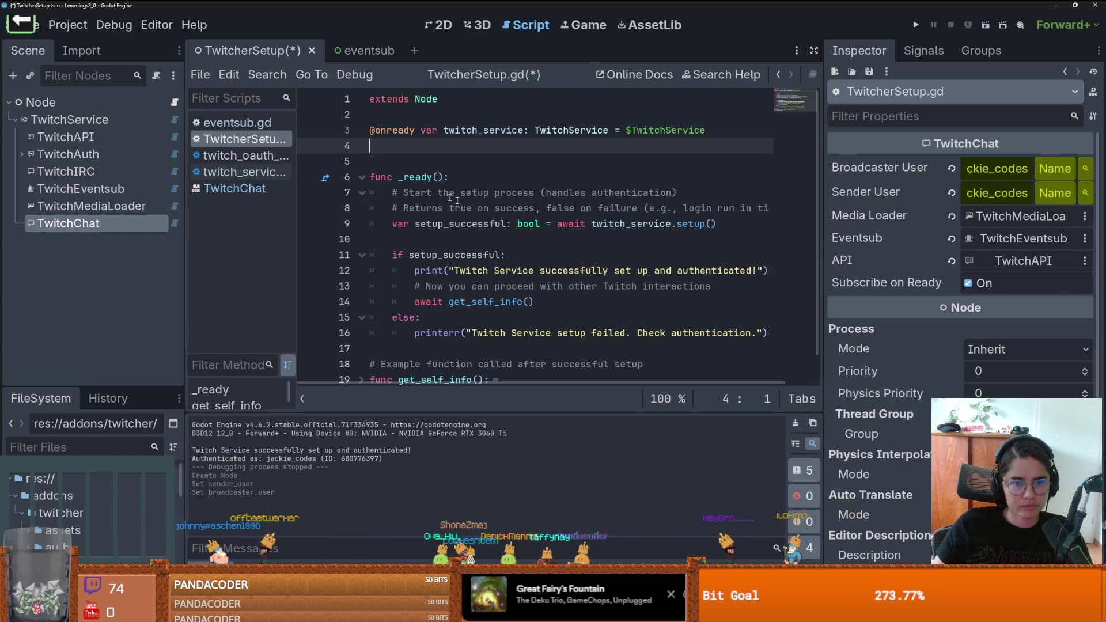
scroll(404, 259, "down", 1)
left_click(431, 319)
key("Return")
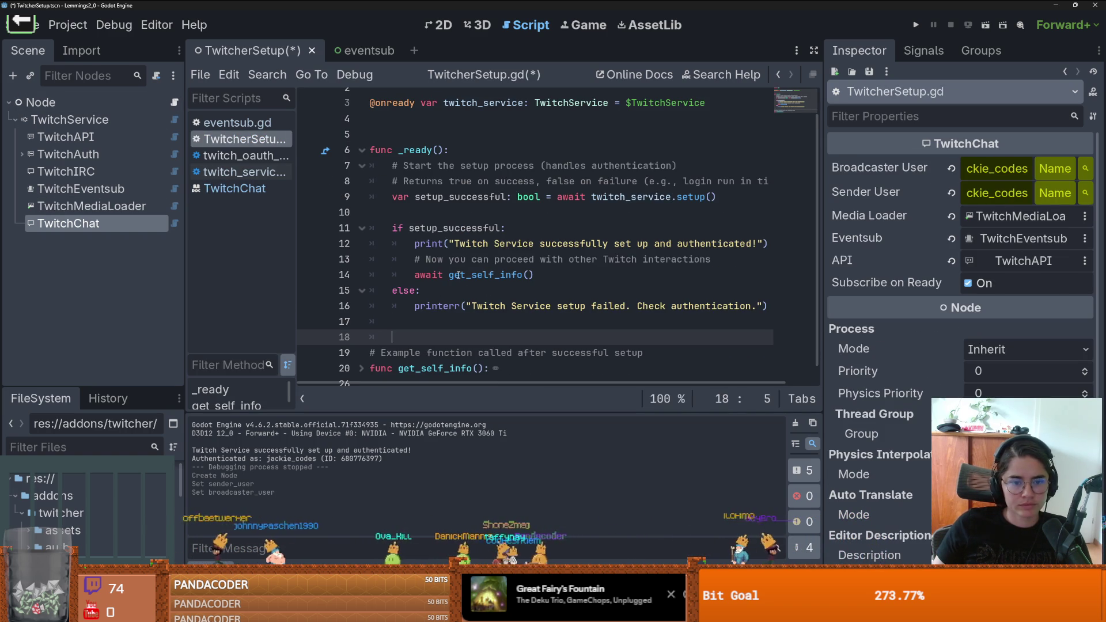
scroll(416, 215, "up", 2)
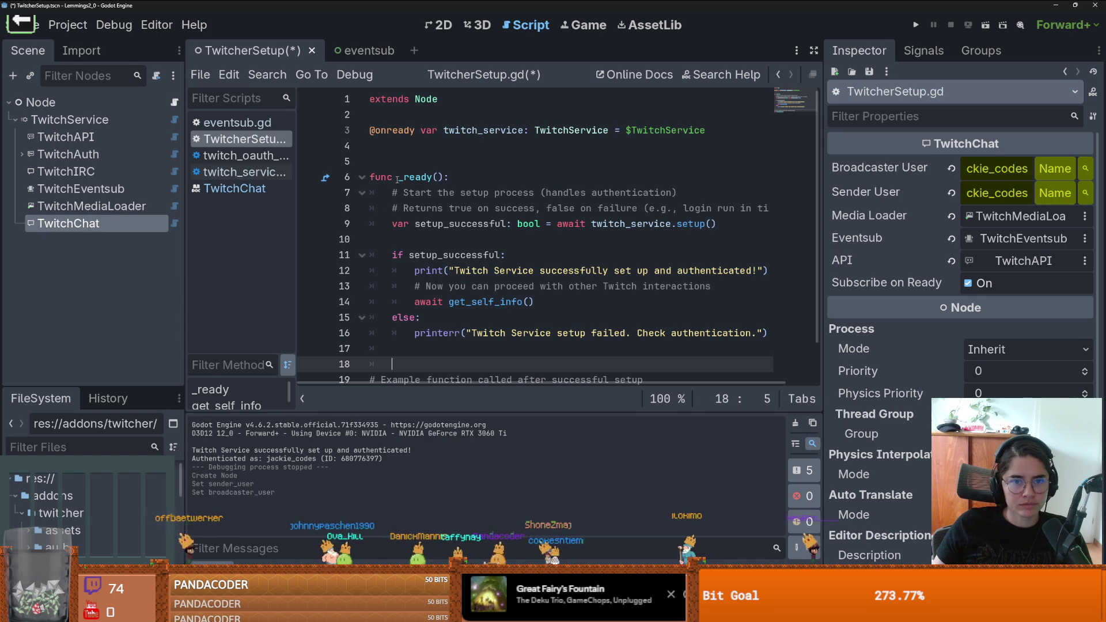
left_click_drag(93, 223, 397, 149)
Step: In _ready, connect twitch_chat.message_received to on_twitch_message_received
double_click(485, 148)
key("ctrl+c")
scroll(447, 208, "down", 2)
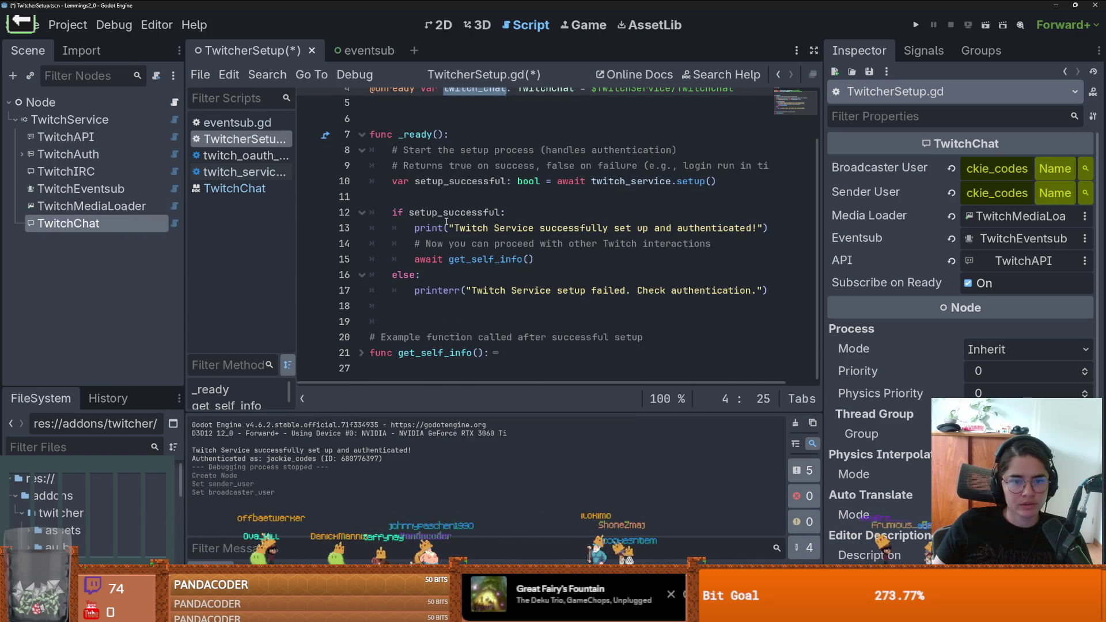
left_click(424, 308)
key("ctrl+v")
type(".mes")
key("Return")
type("t(on_twitch_message_receive")
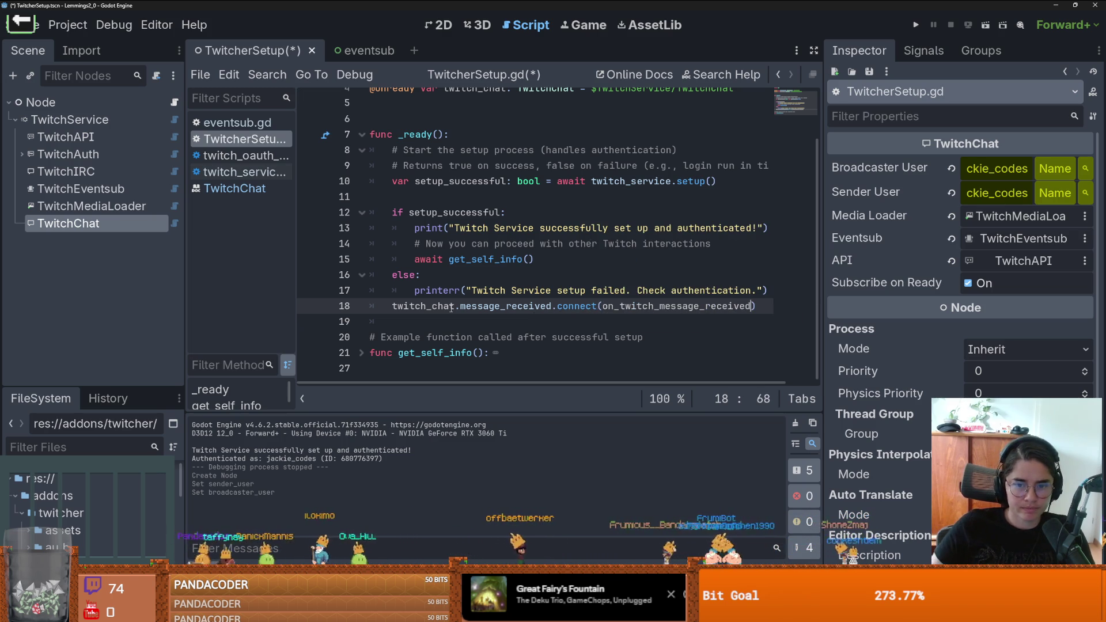
Step: Add an on_twitch_message_received() function stub, save, and jump to the message_received signal definition
double_click(623, 305)
key("ctrl+c")
left_click(409, 347)
key("Return")
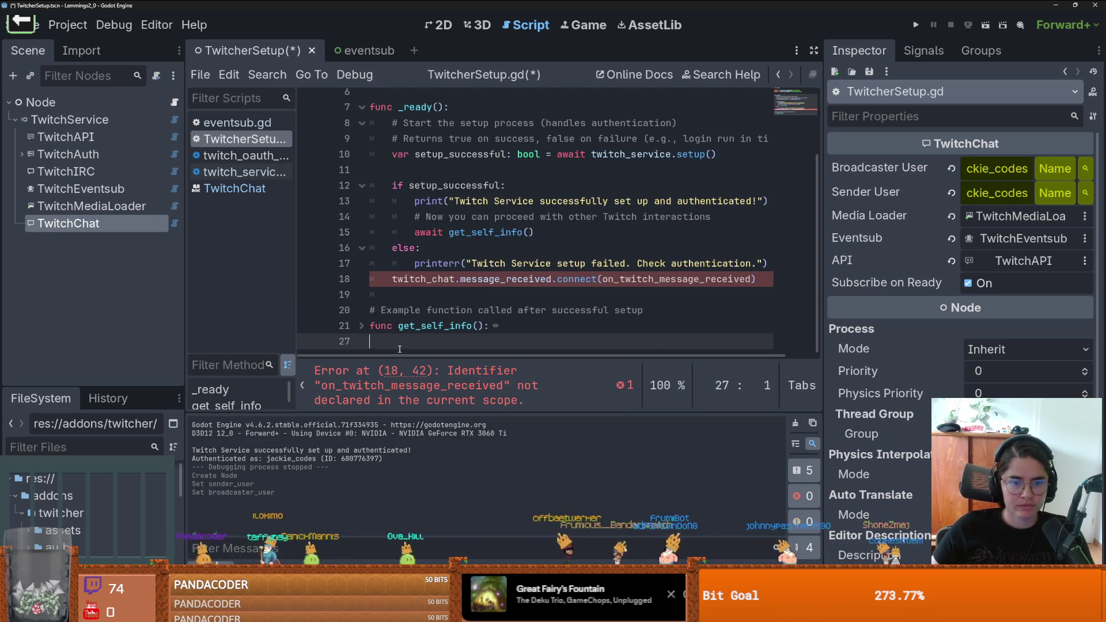
key("ctrl+v")
type("():")
key("Return")
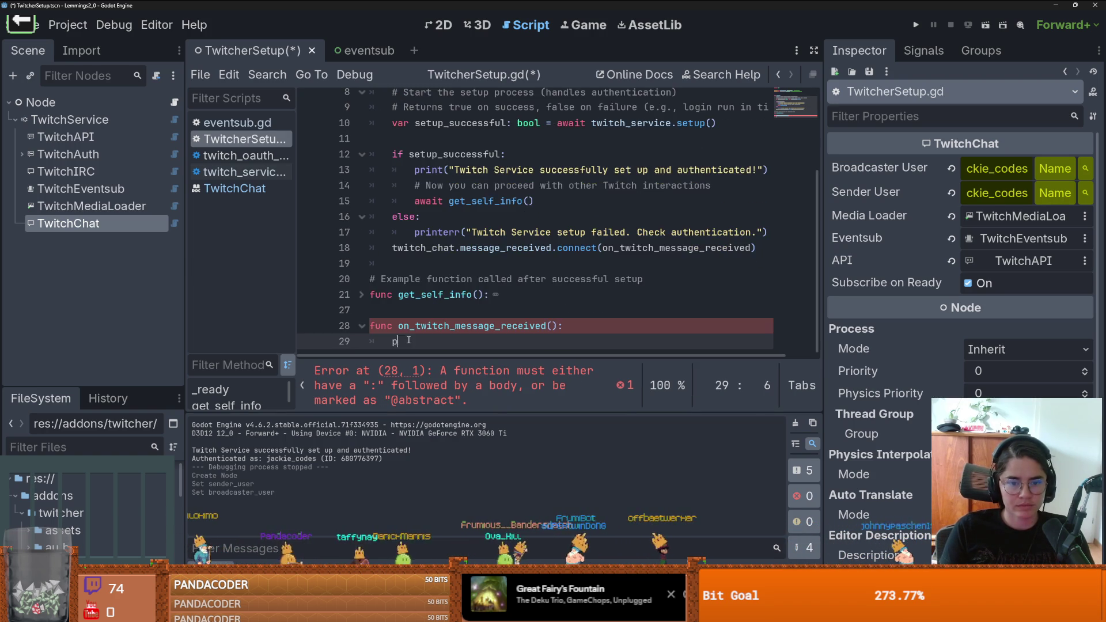
key("ctrl+s")
left_click(483, 259, "ctrl")
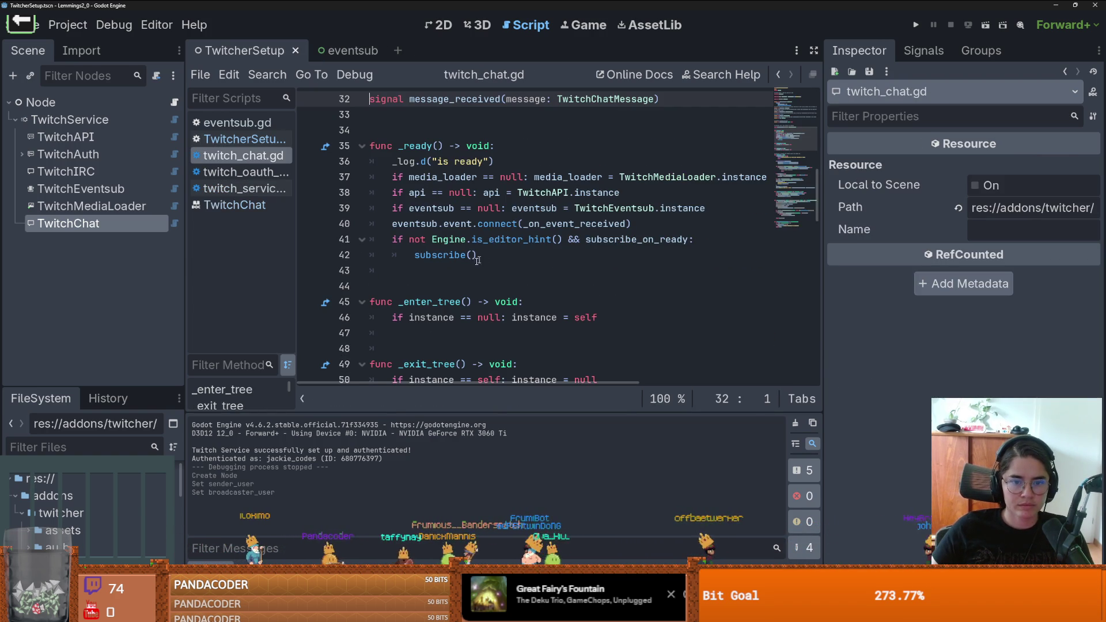
Step: Give the handler the signal's message: TwitchChatMessage parameter and start its body
left_click_drag(656, 99, 506, 99)
key("ctrl+c")
left_click(242, 139)
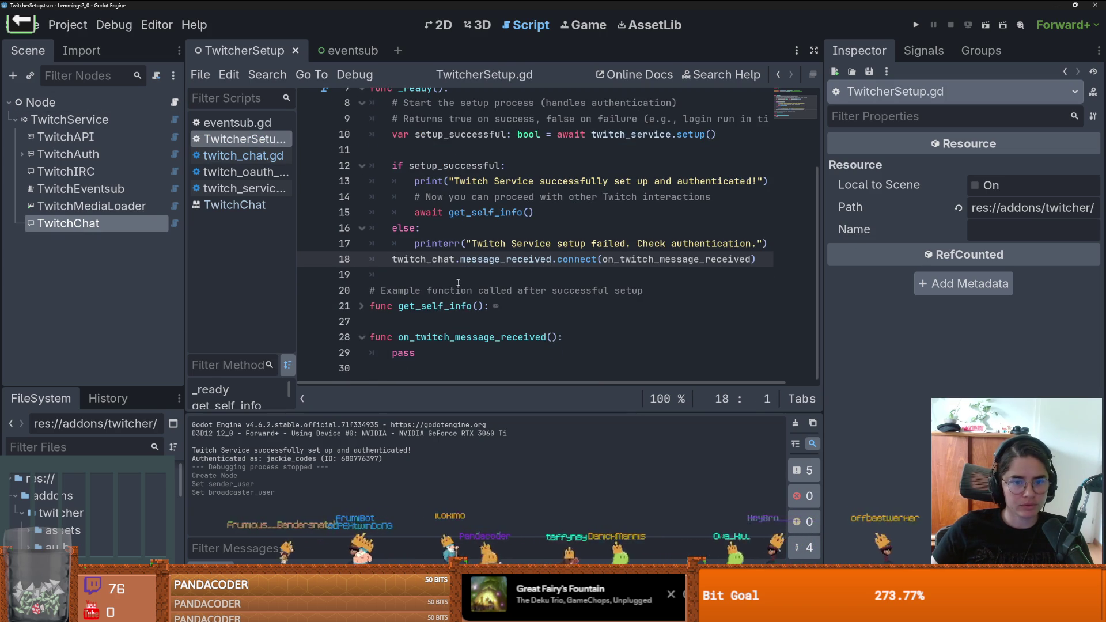
double_click(405, 351)
key("ctrl+v")
key("ctrl+z")
left_click(551, 338)
key("ctrl+v")
left_click(717, 339)
key("Return")
Step: Make the handler print message.chatter_user_name, then open the TwitchChatMessage script
type("print(me")
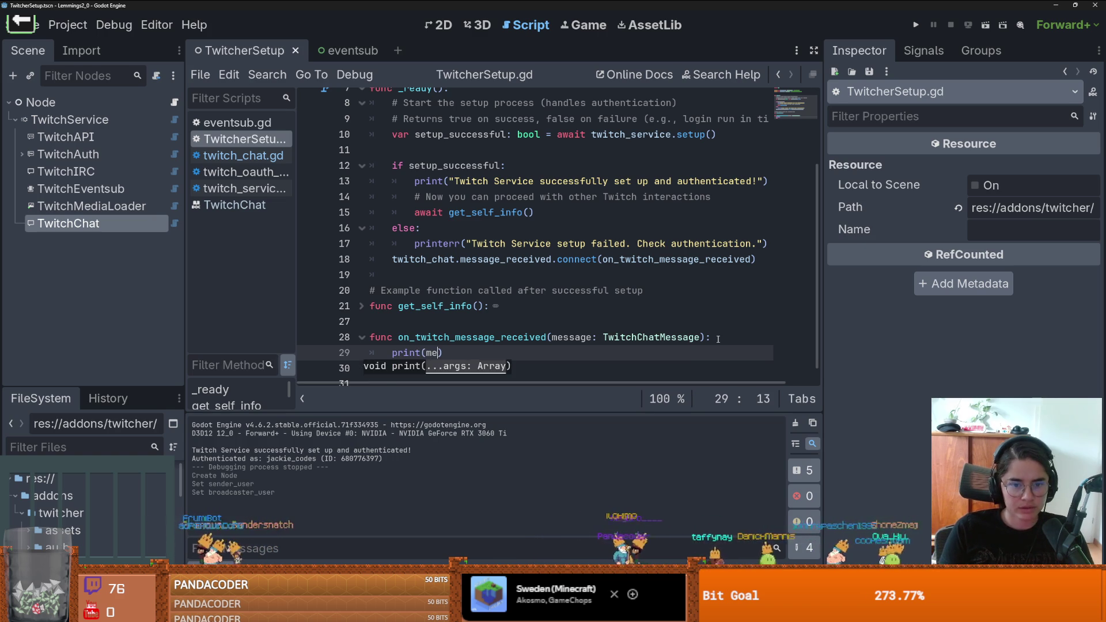
type("ssage.")
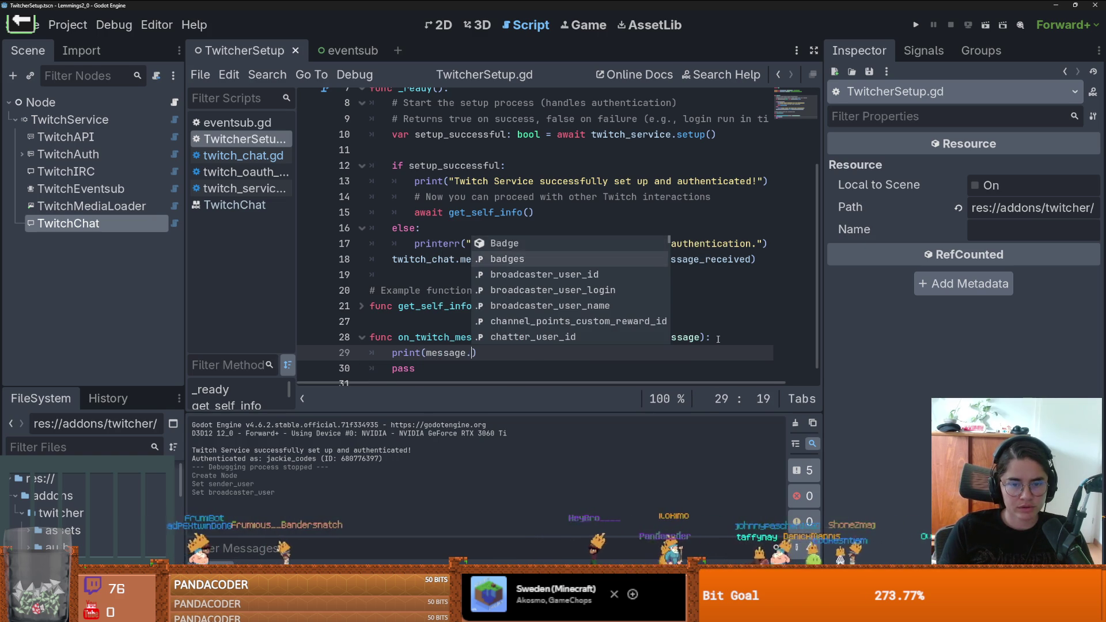
scroll(596, 288, "down", 5)
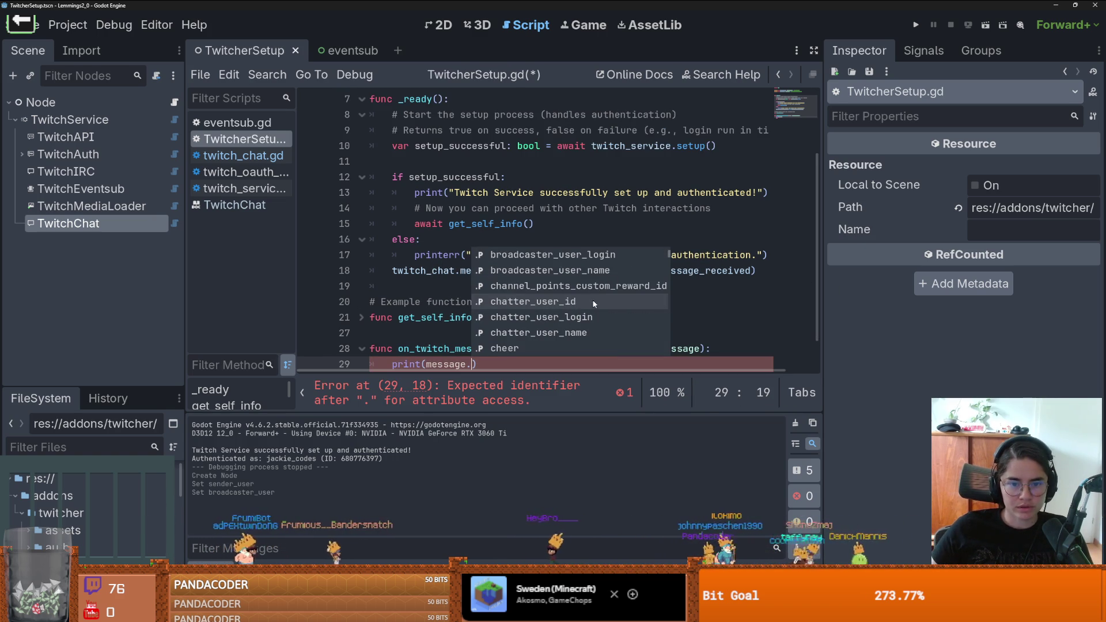
scroll(594, 305, "down", 1)
scroll(593, 314, "down", 1)
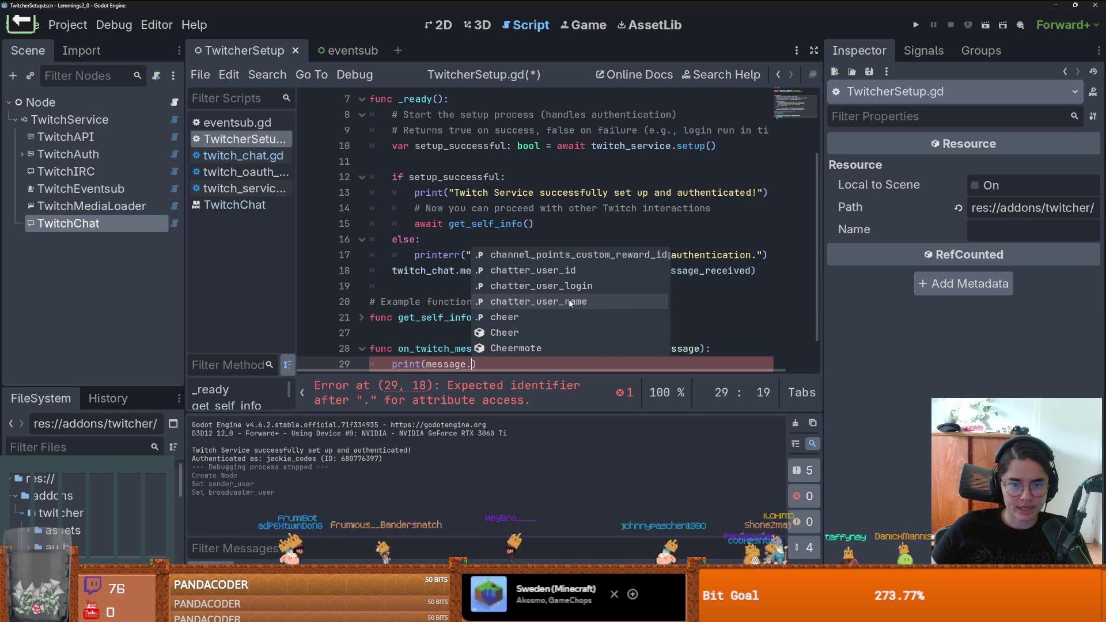
left_click(569, 302)
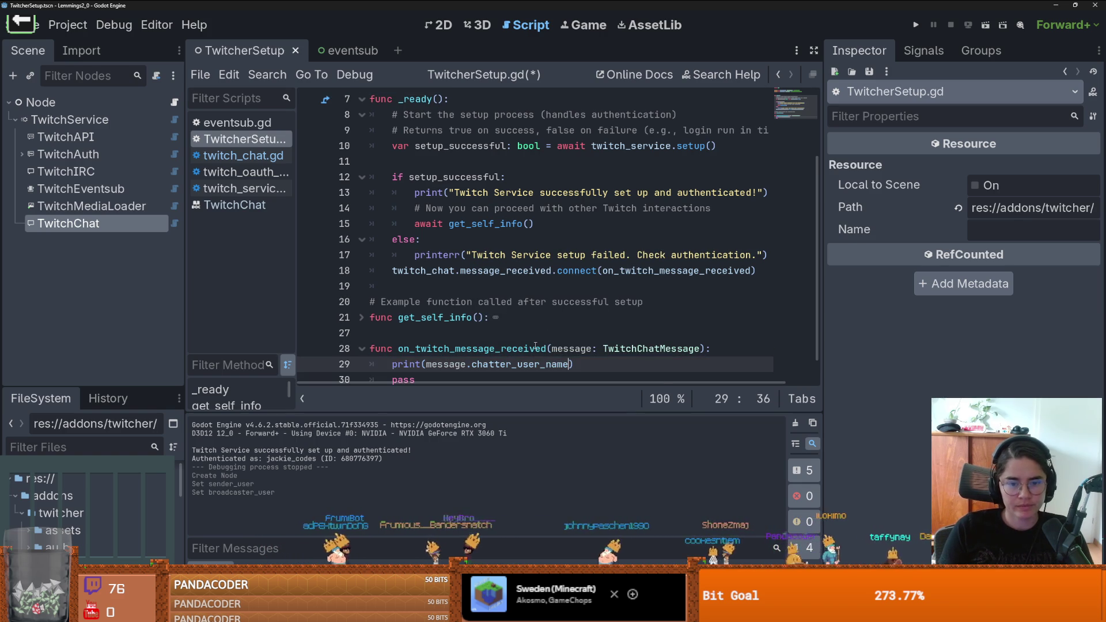
type(", m")
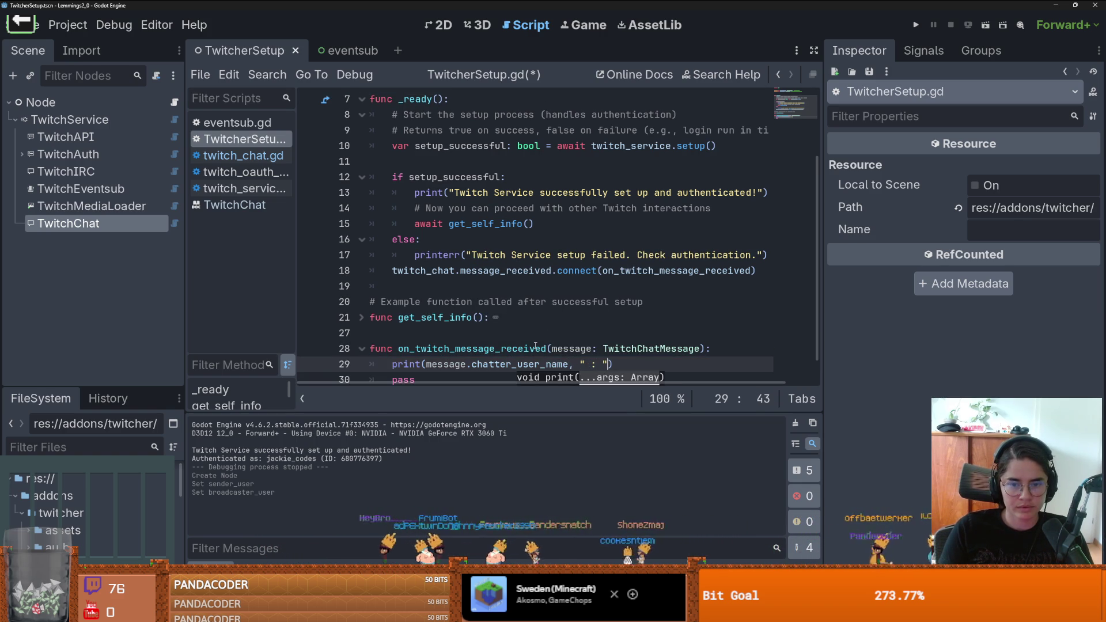
type("e")
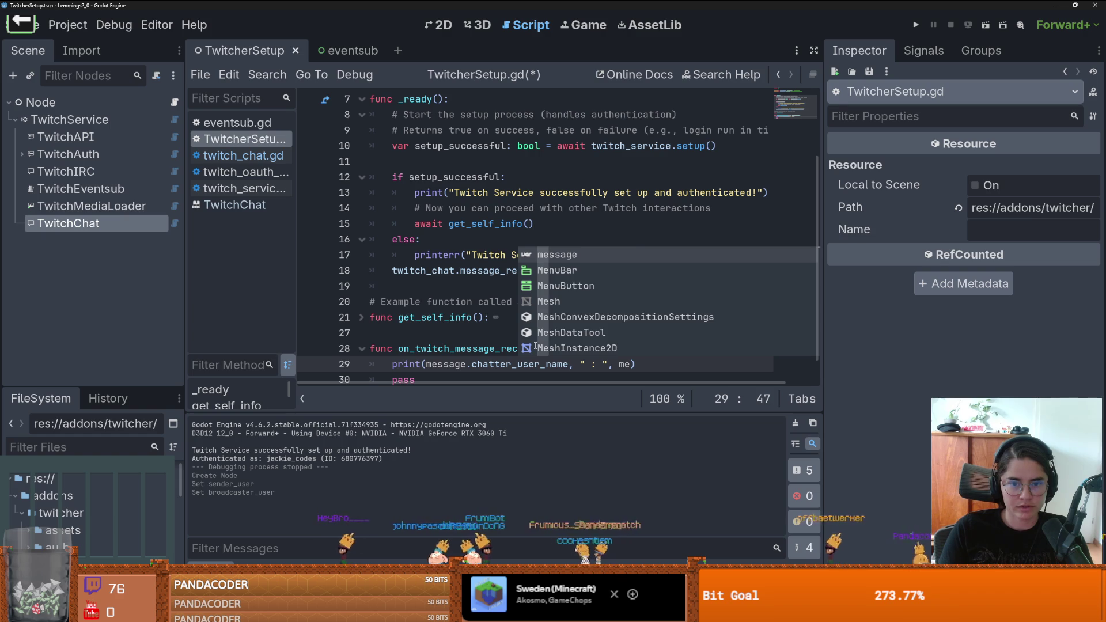
type("ssage.")
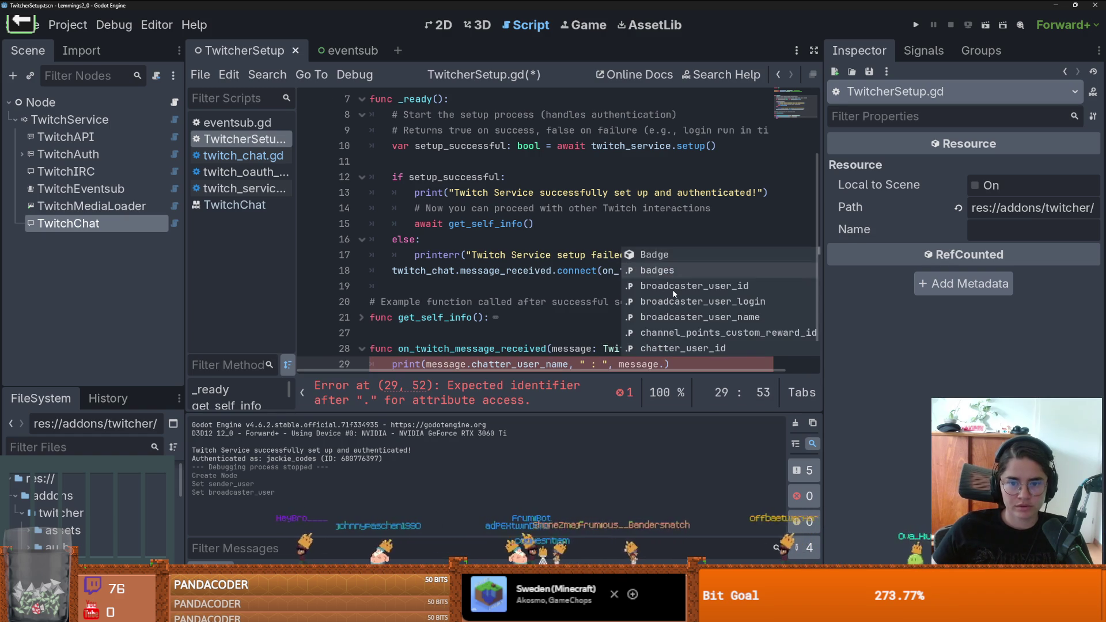
scroll(674, 294, "down", 2)
scroll(700, 304, "down", 6)
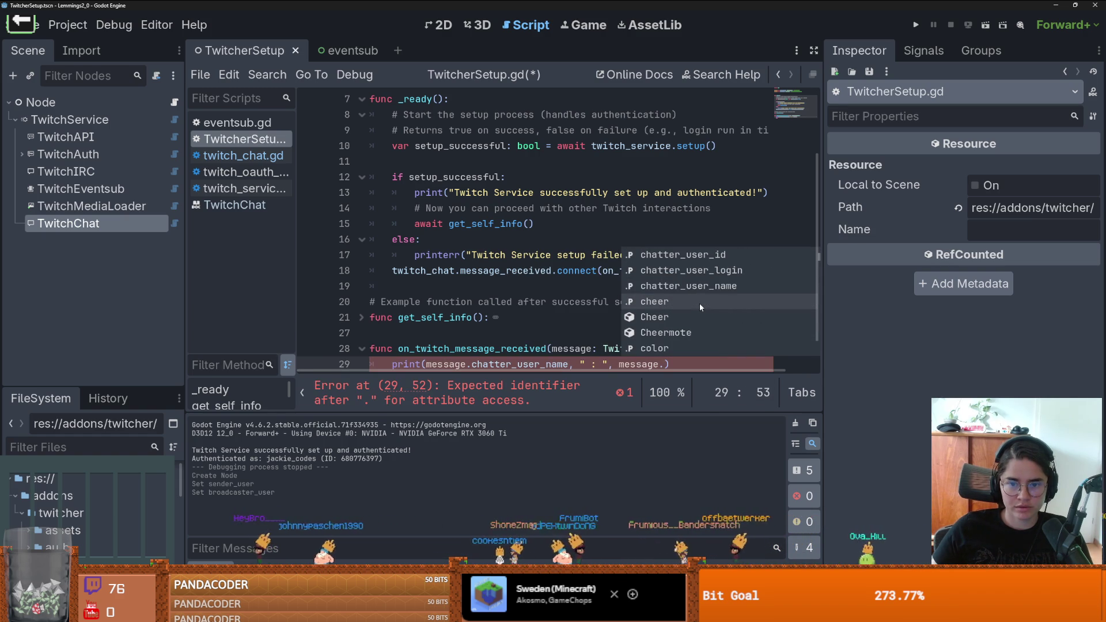
scroll(699, 303, "down", 6)
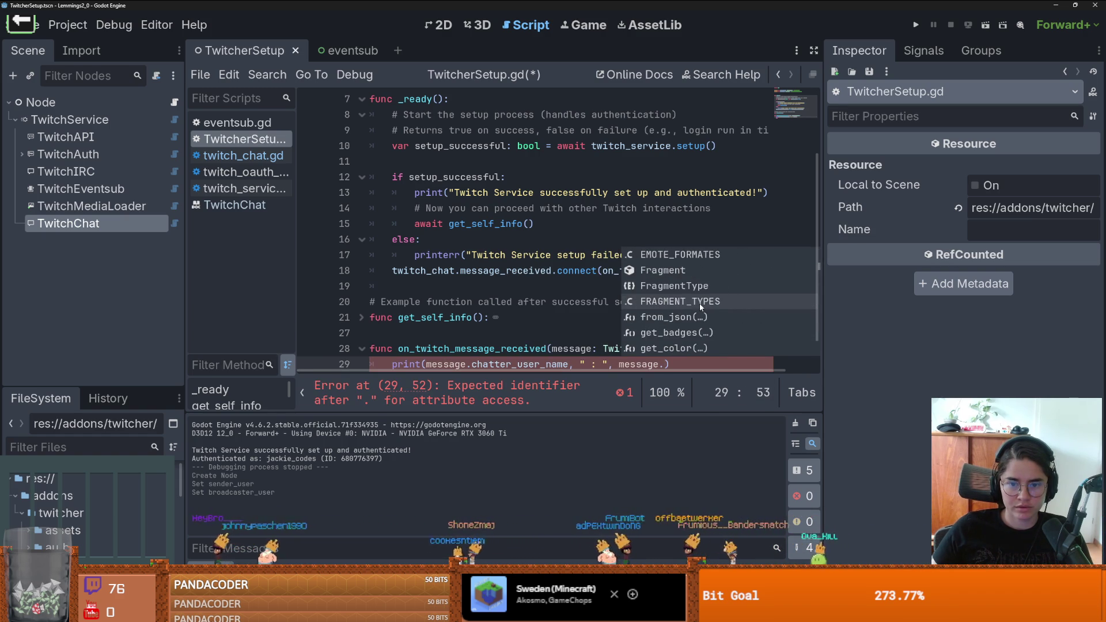
left_click(679, 286)
left_click(667, 350, "ctrl")
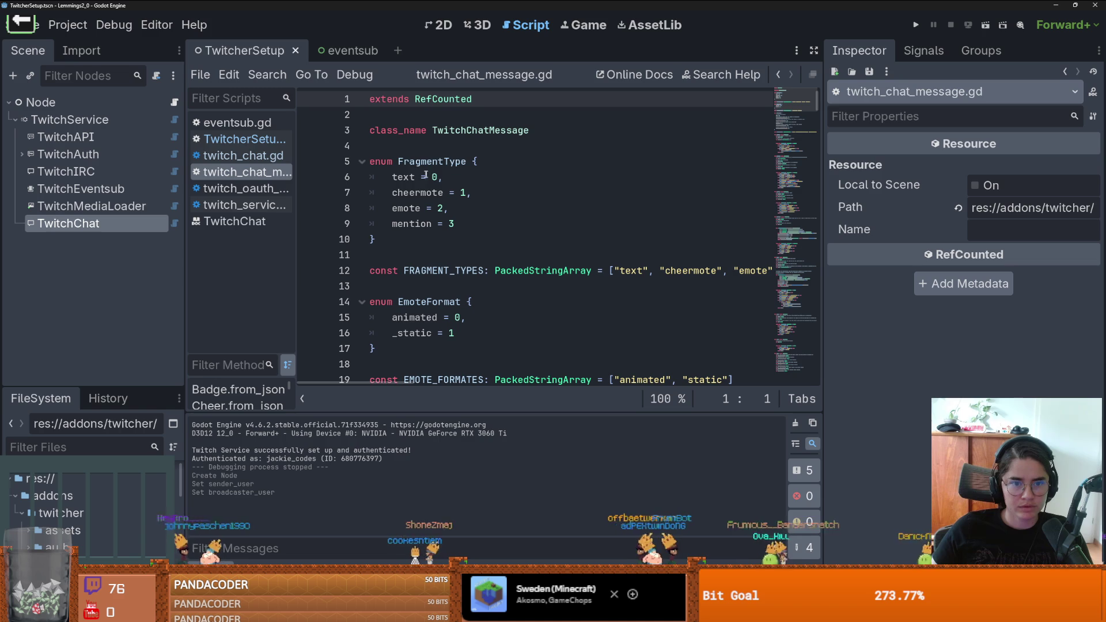
Step: Narrow the side docks and review the MessageType enum and emote fragment type in twitch_chat_message.gd
scroll(422, 198, "down", 2)
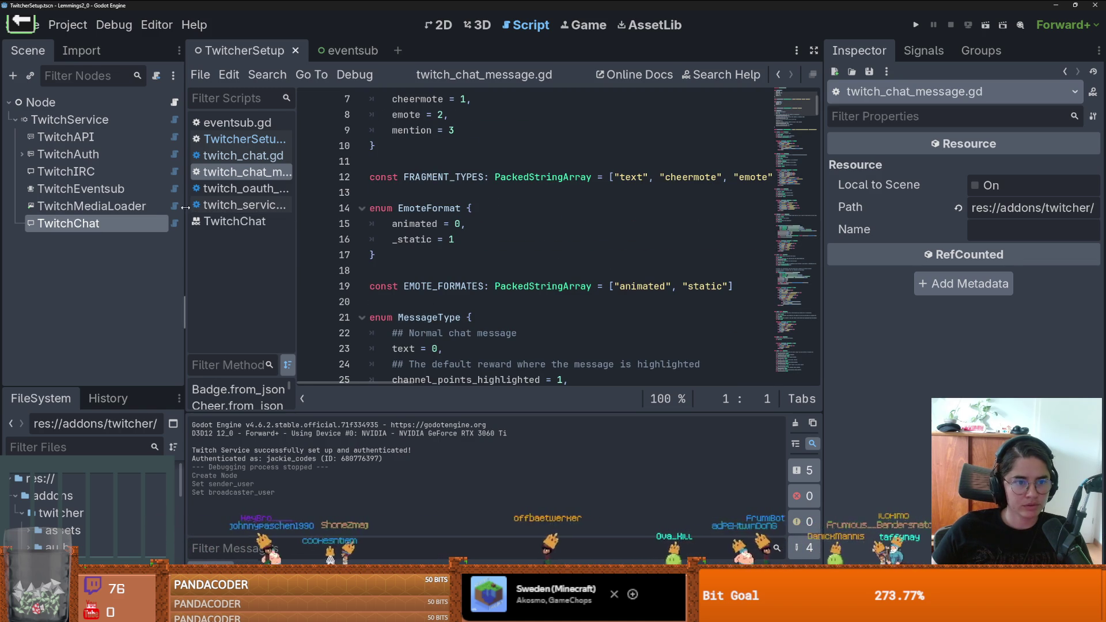
left_click_drag(185, 311, 111, 311)
scroll(383, 258, "down", 2)
double_click(355, 223)
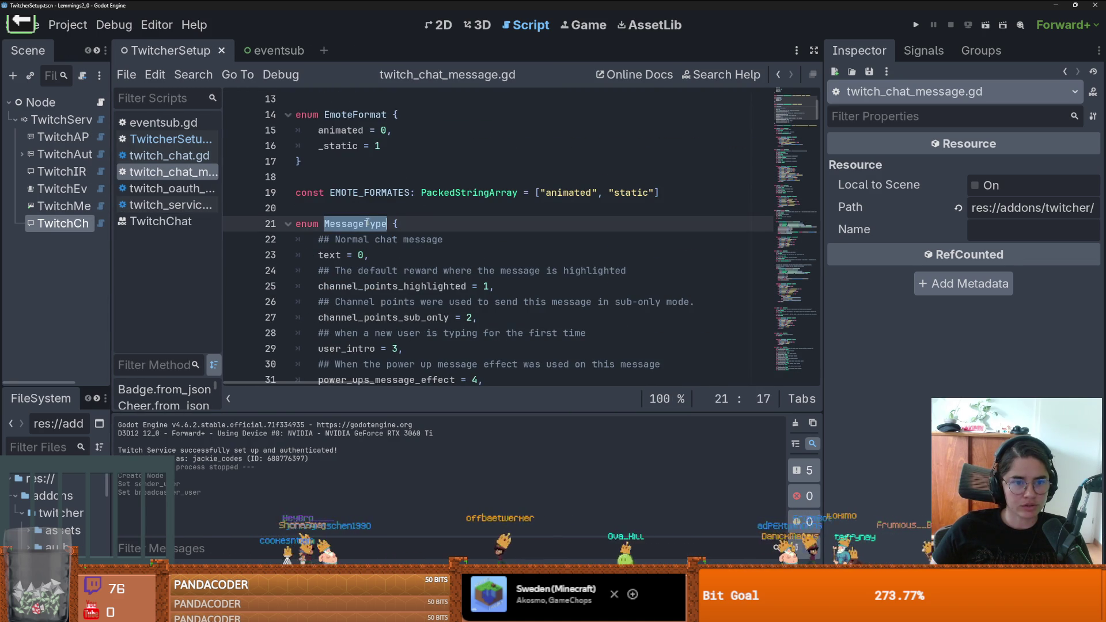
scroll(400, 264, "down", 4)
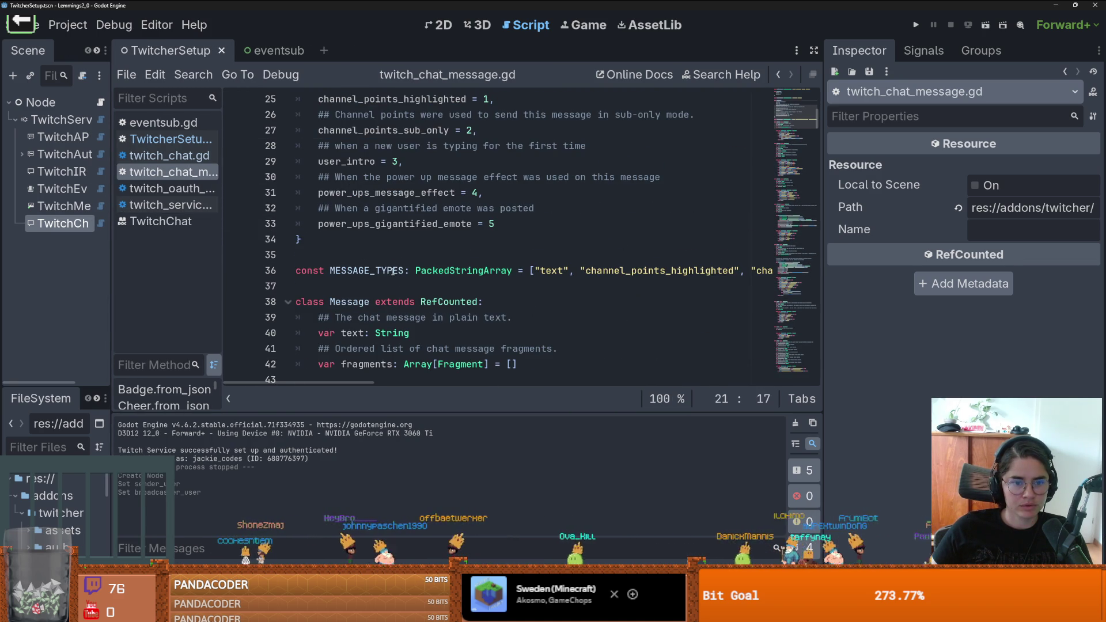
scroll(423, 287, "down", 8)
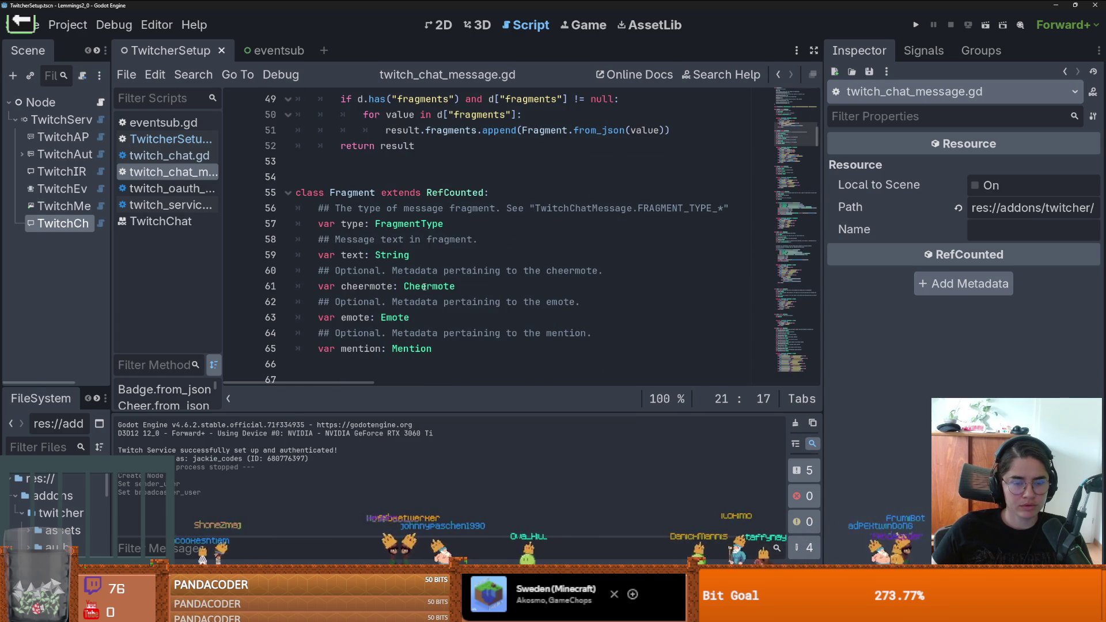
scroll(424, 286, "down", 1)
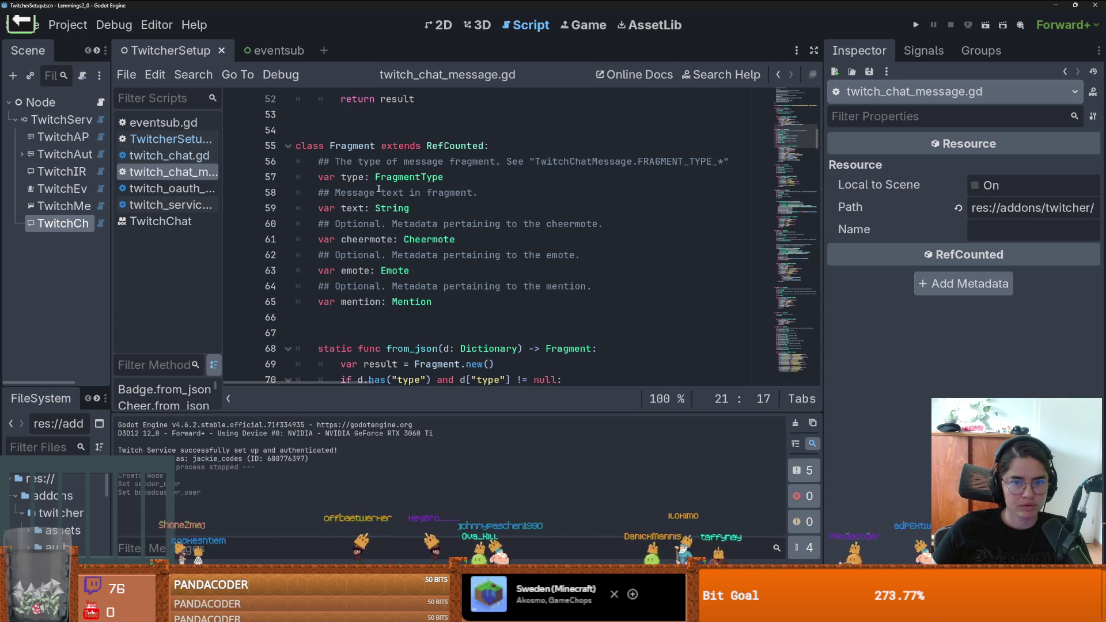
scroll(388, 192, "up", 17)
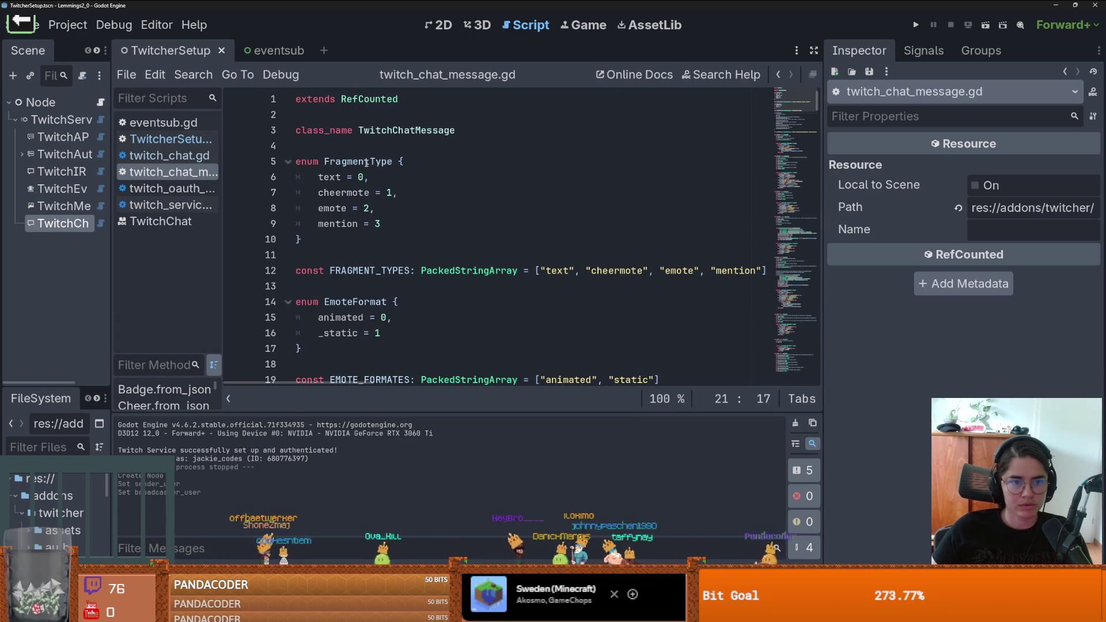
left_click(342, 193)
double_click(336, 208)
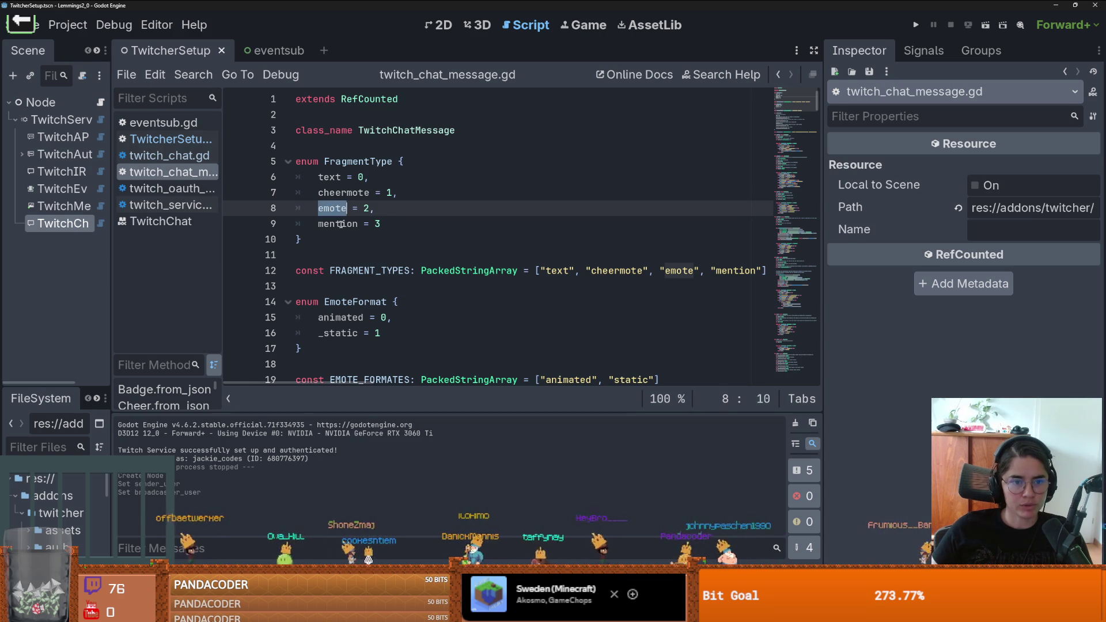
left_click(170, 139)
Step: Add an 'if message.Fragment' line above the print call and jump to its definition
scroll(483, 307, "down", 1)
left_click(657, 319)
key("Return")
type("if message.fr")
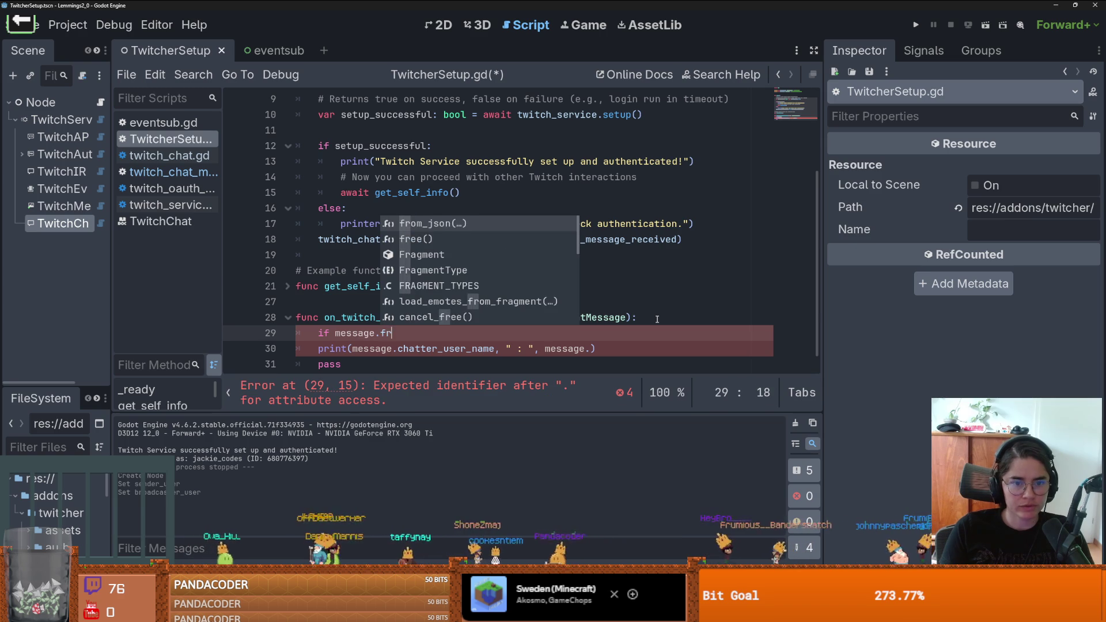
type("a")
key("Return")
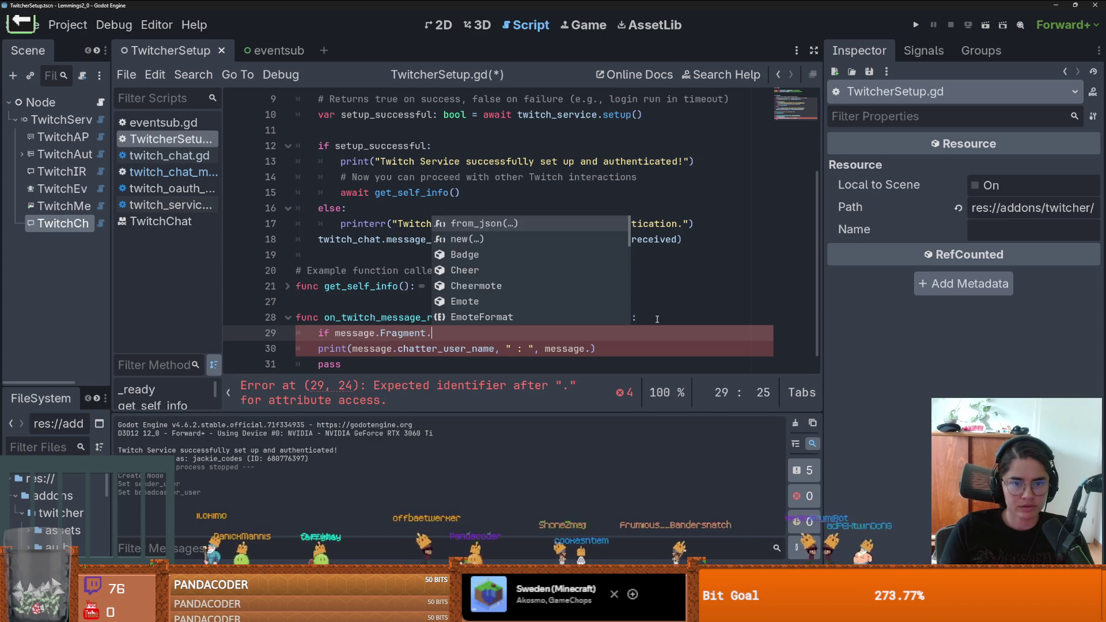
key("BackSpace")
left_click(403, 333, "ctrl")
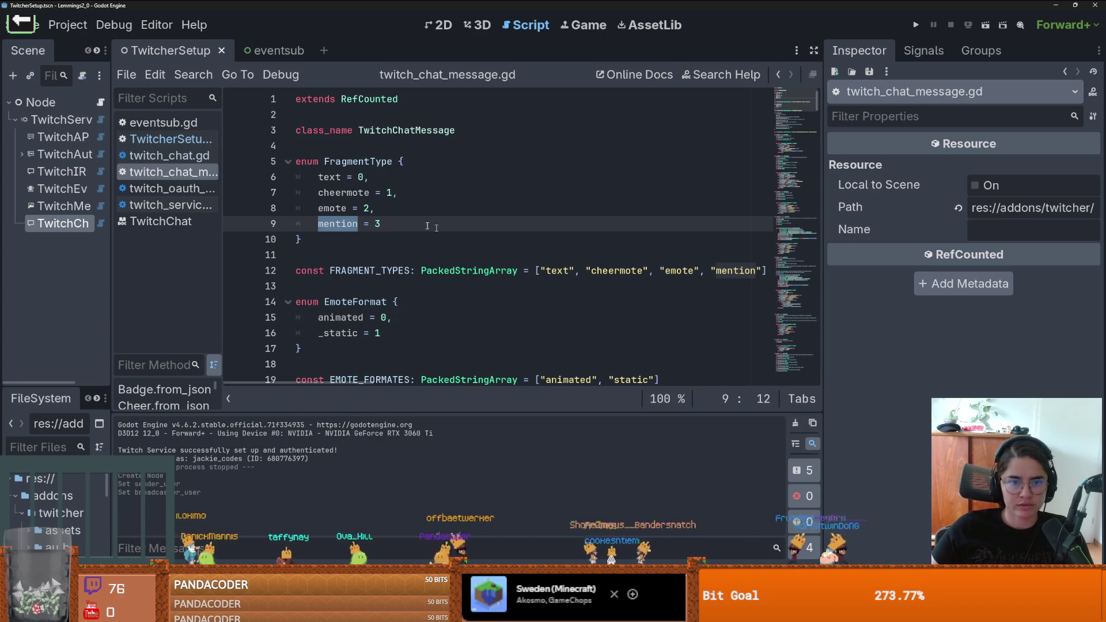
Step: Review FragmentType and the Fragment, Mention, Emote and Cheer classes, then return to TwitcherSetup.gd
double_click(354, 163)
scroll(442, 291, "down", 14)
scroll(442, 291, "down", 5)
scroll(470, 217, "up", 3)
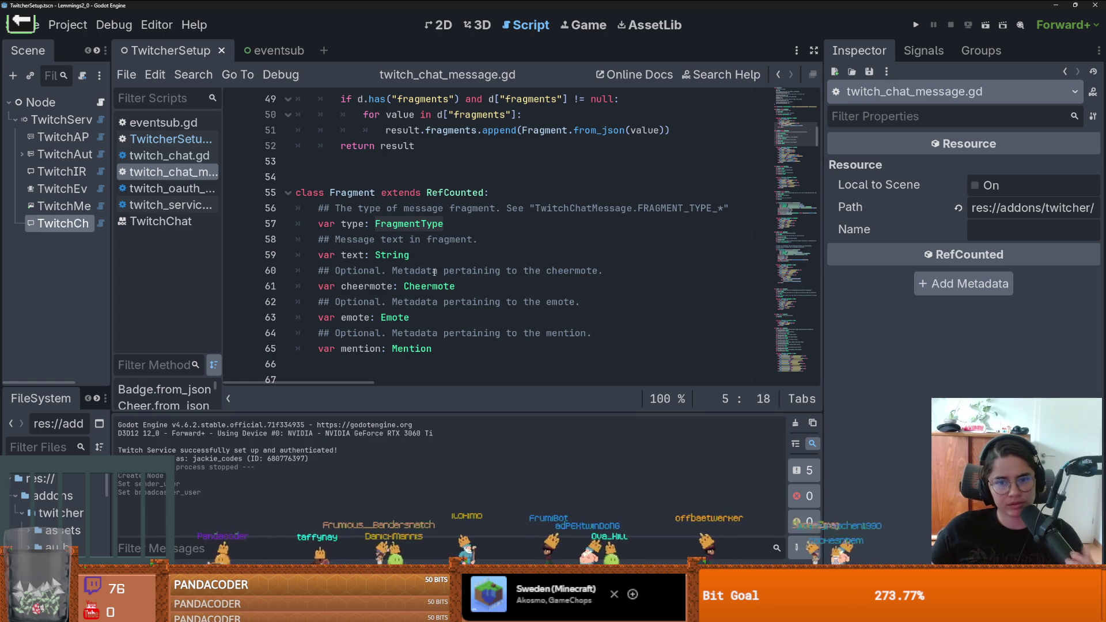
scroll(522, 297, "down", 4)
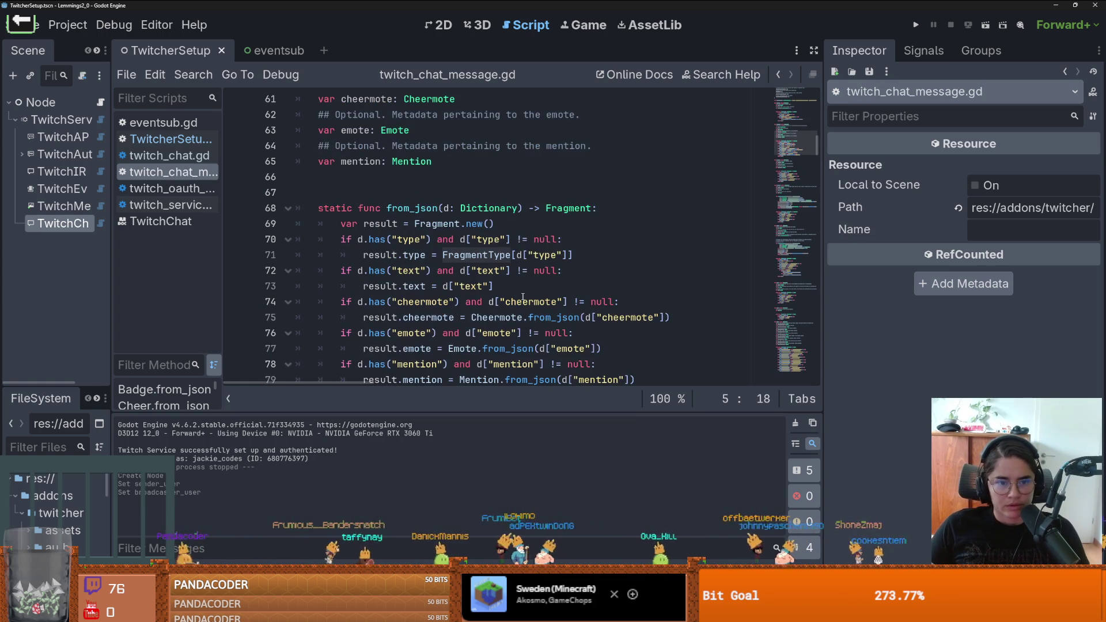
scroll(473, 288, "down", 6)
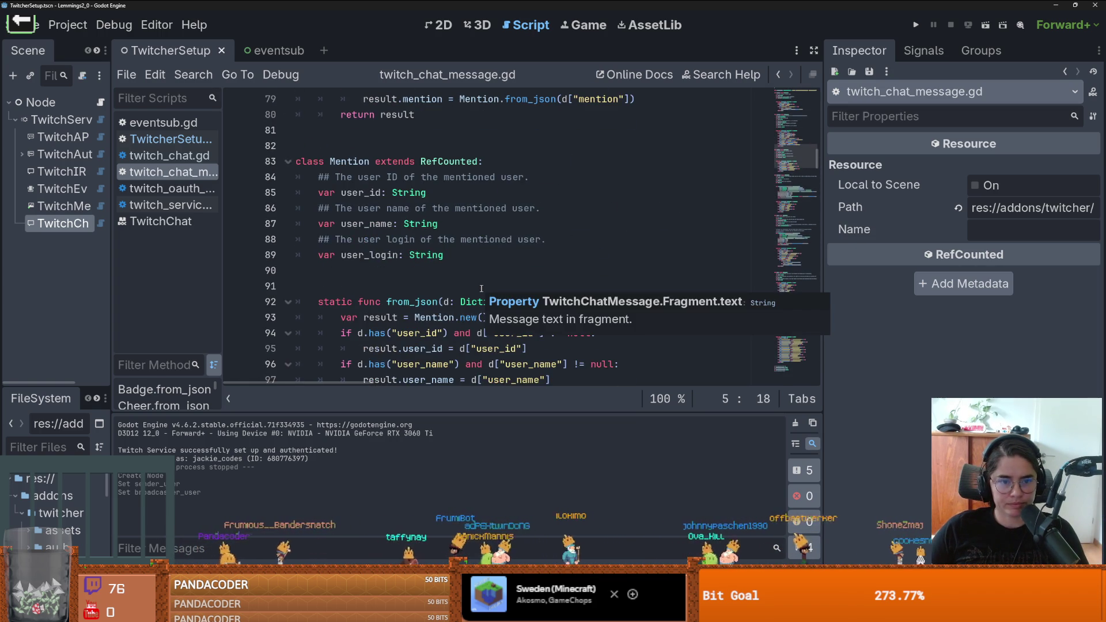
scroll(481, 286, "down", 5)
scroll(481, 286, "down", 20)
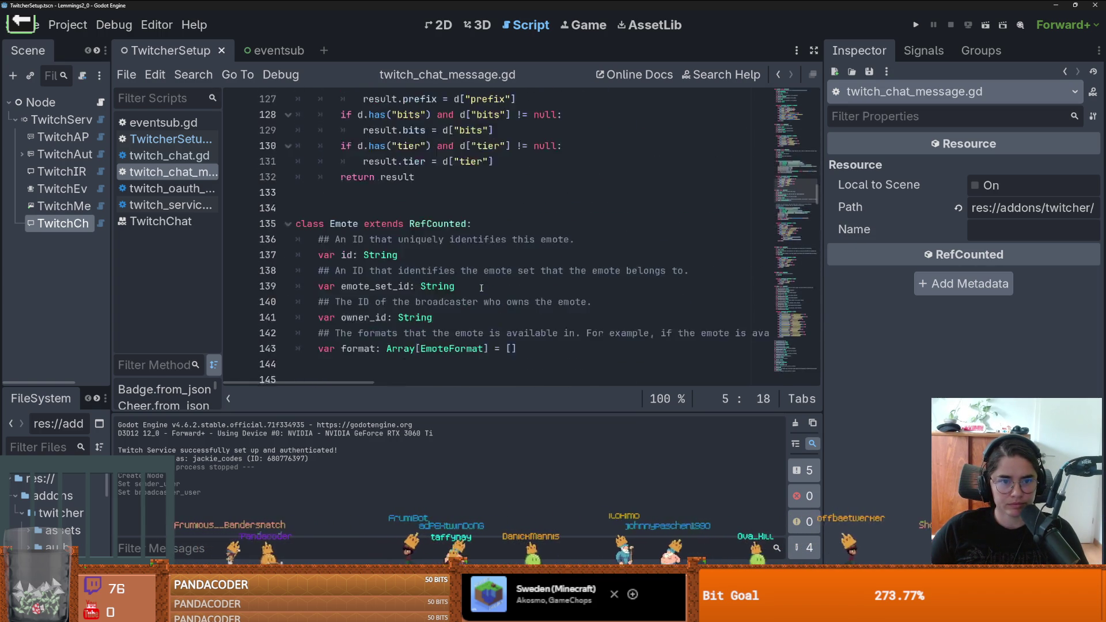
scroll(482, 287, "down", 18)
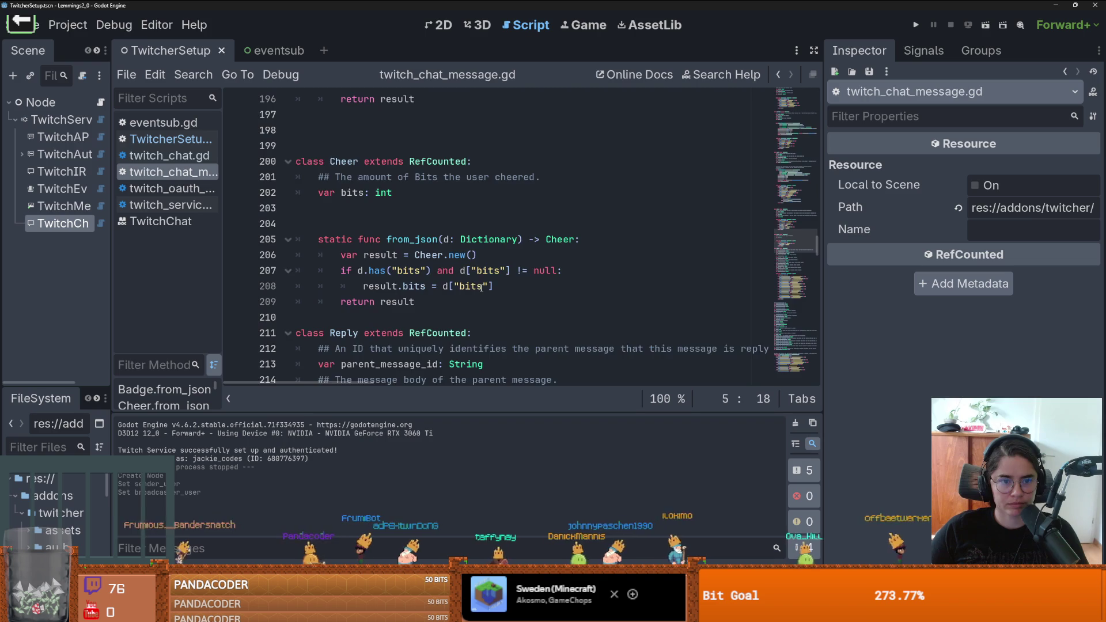
left_click(167, 139)
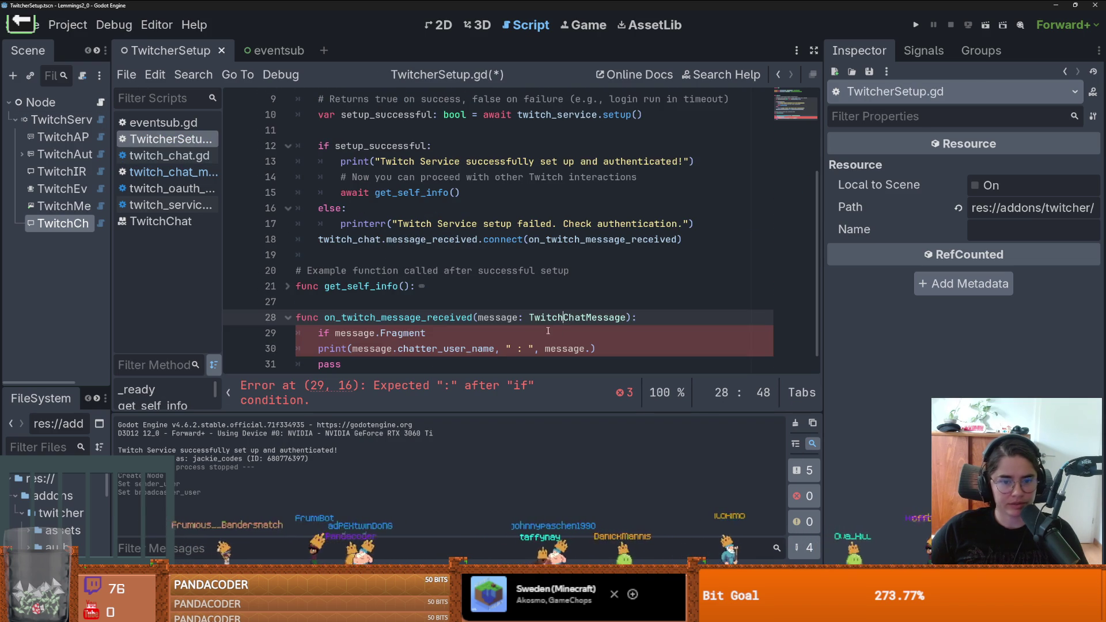
Step: Replace the stray 'b' after message. with get_ in the print call and browse the get_ methods
left_click(591, 349)
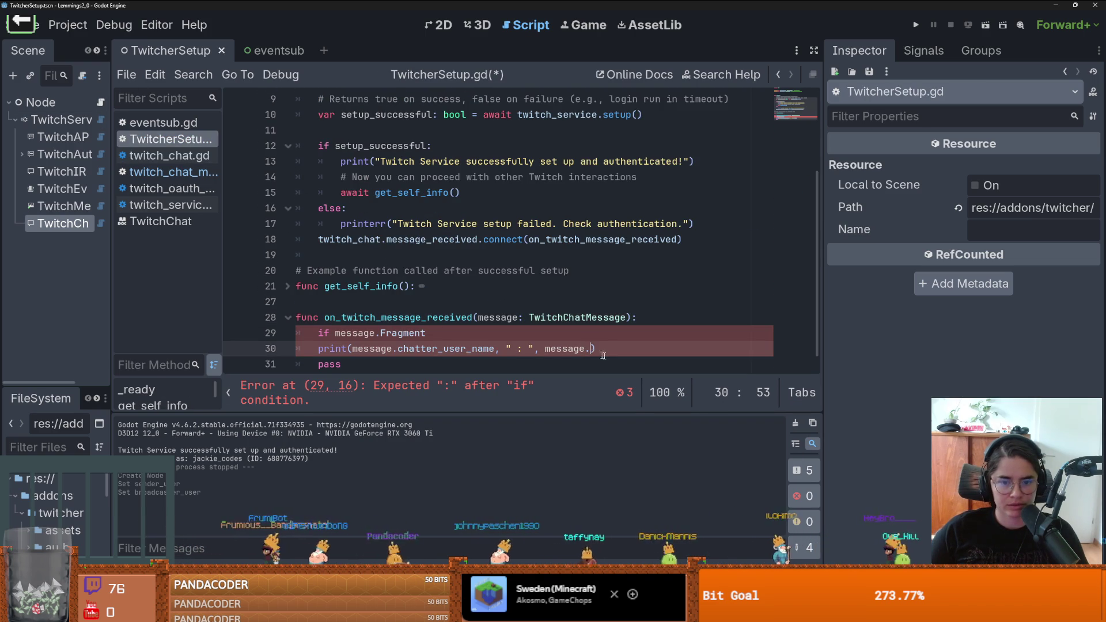
type("b")
key("BackSpace")
type("get_")
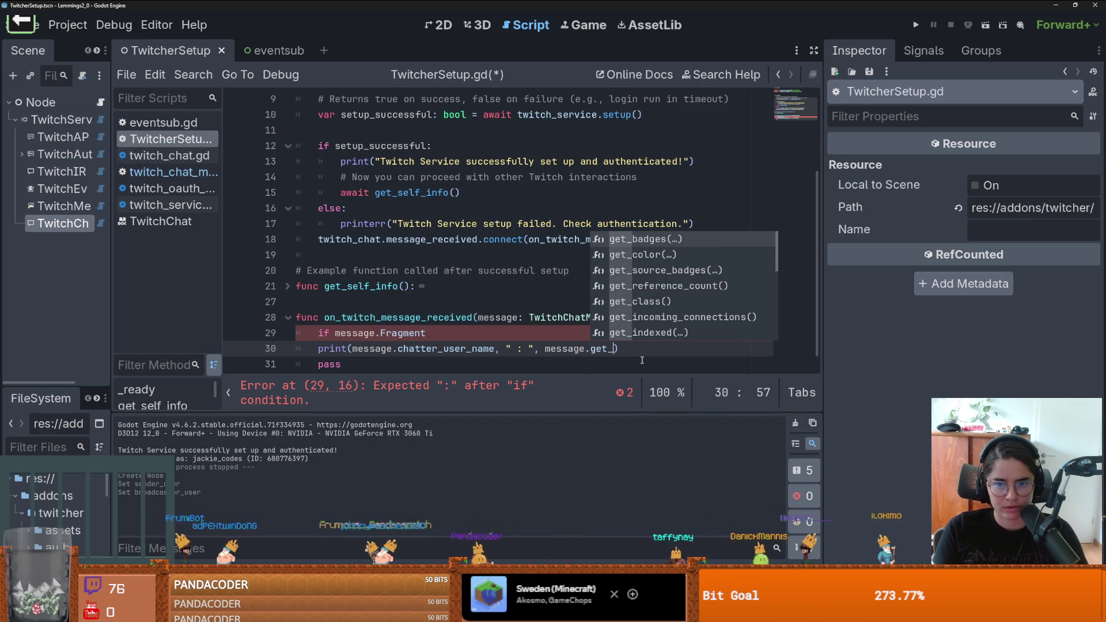
scroll(686, 299, "down", 3)
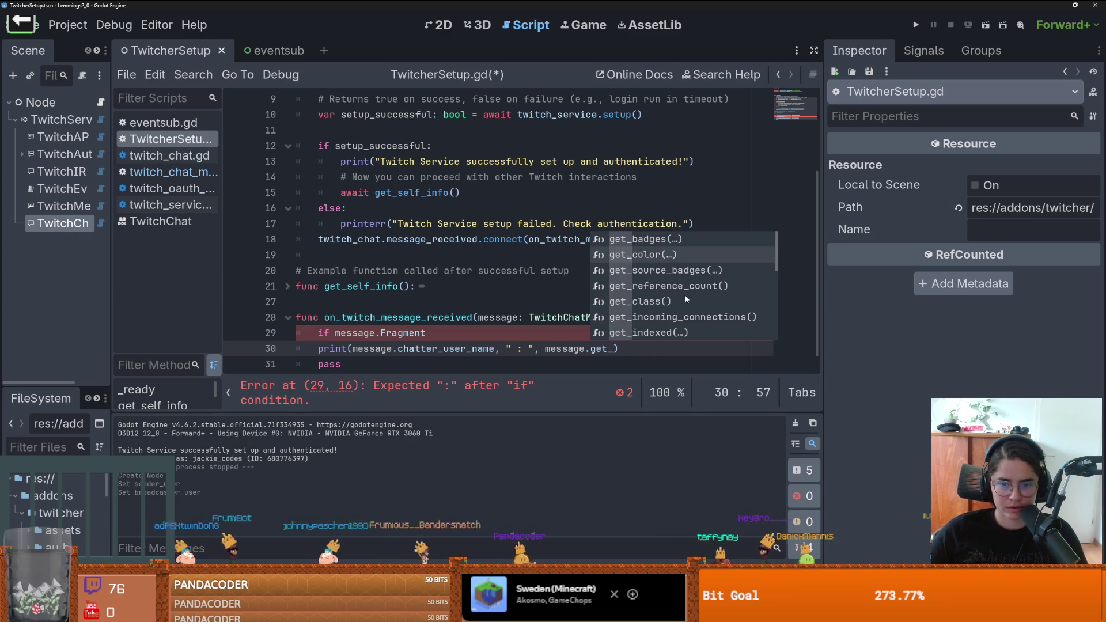
scroll(686, 299, "down", 3)
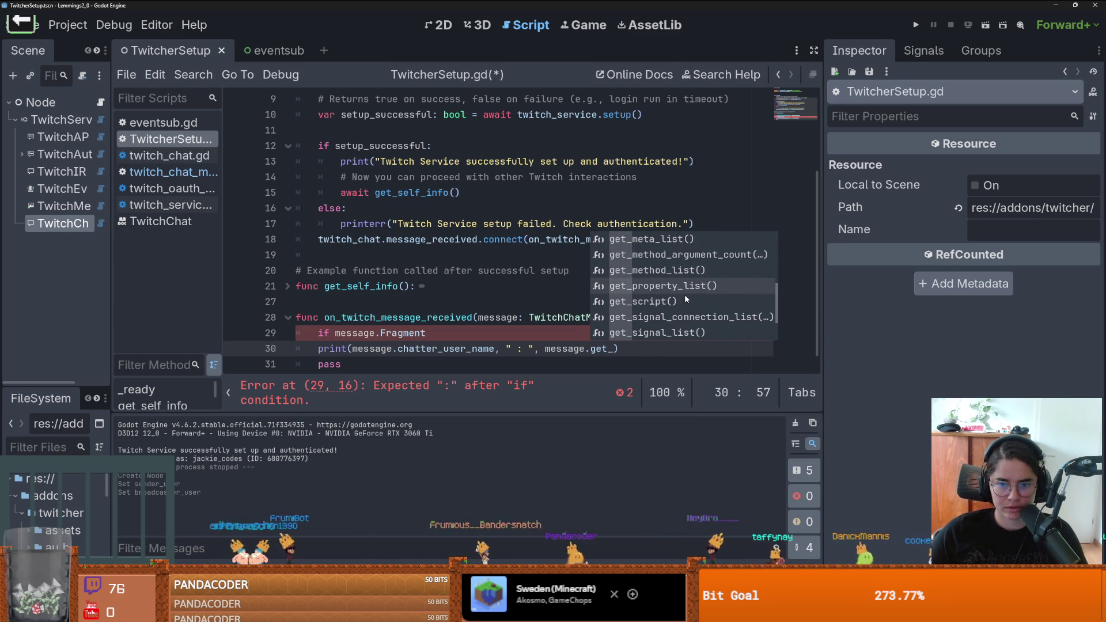
left_click(482, 270)
left_click(555, 318, "ctrl")
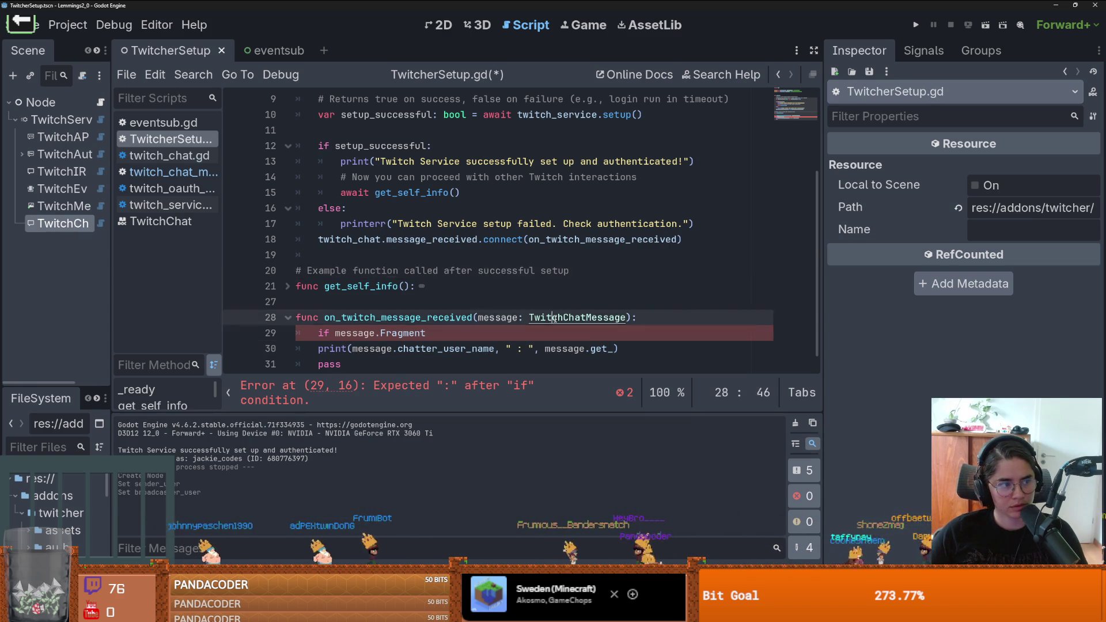
Step: Scroll through twitch_chat_message.gd's variables, highlighting every use of message
scroll(470, 229, "down", 1)
scroll(471, 229, "up", 1)
scroll(471, 229, "up", 5)
scroll(470, 229, "down", 15)
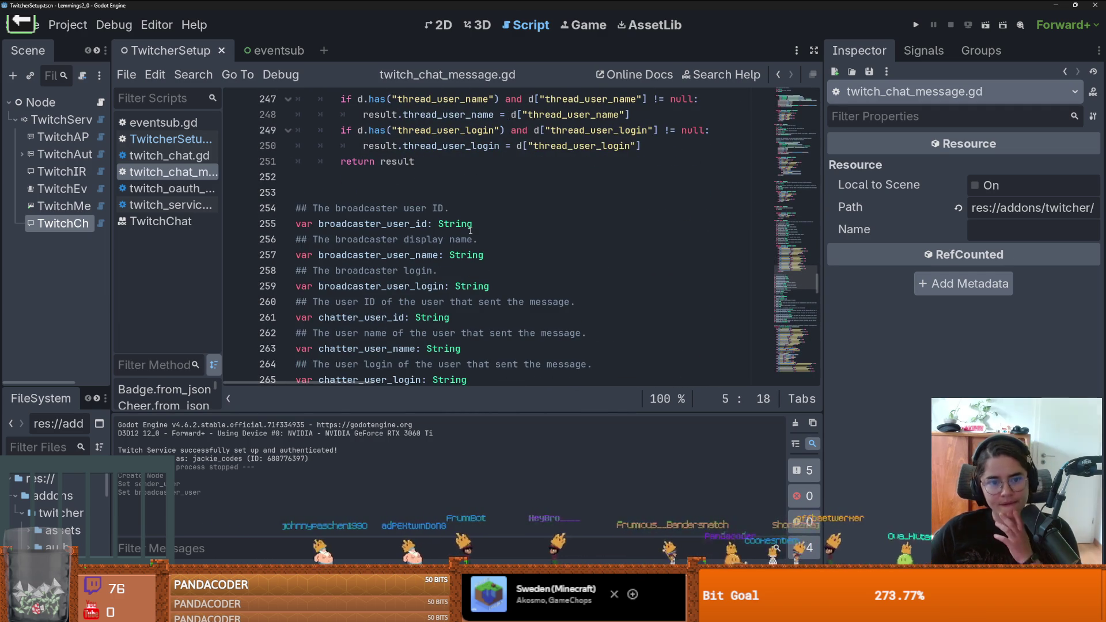
scroll(471, 231, "down", 2)
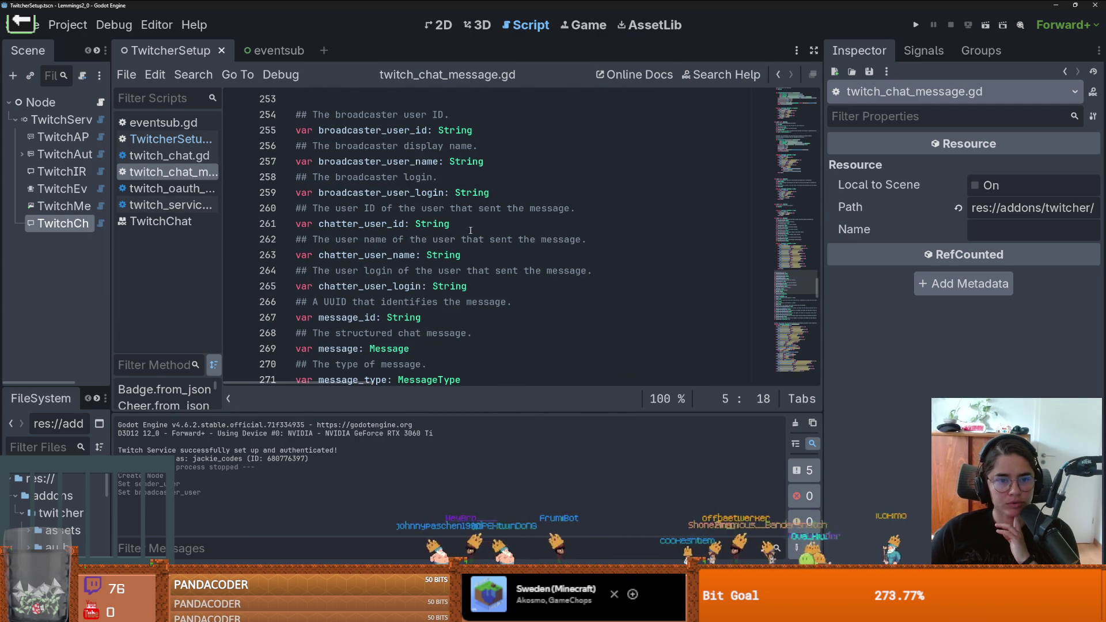
scroll(470, 230, "down", 2)
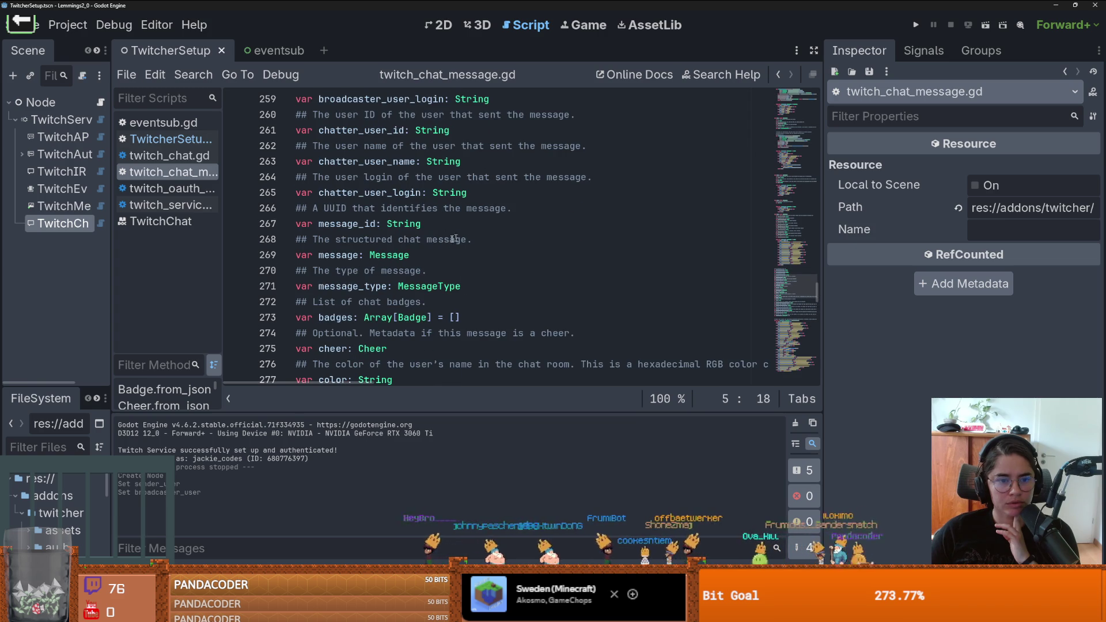
double_click(339, 255)
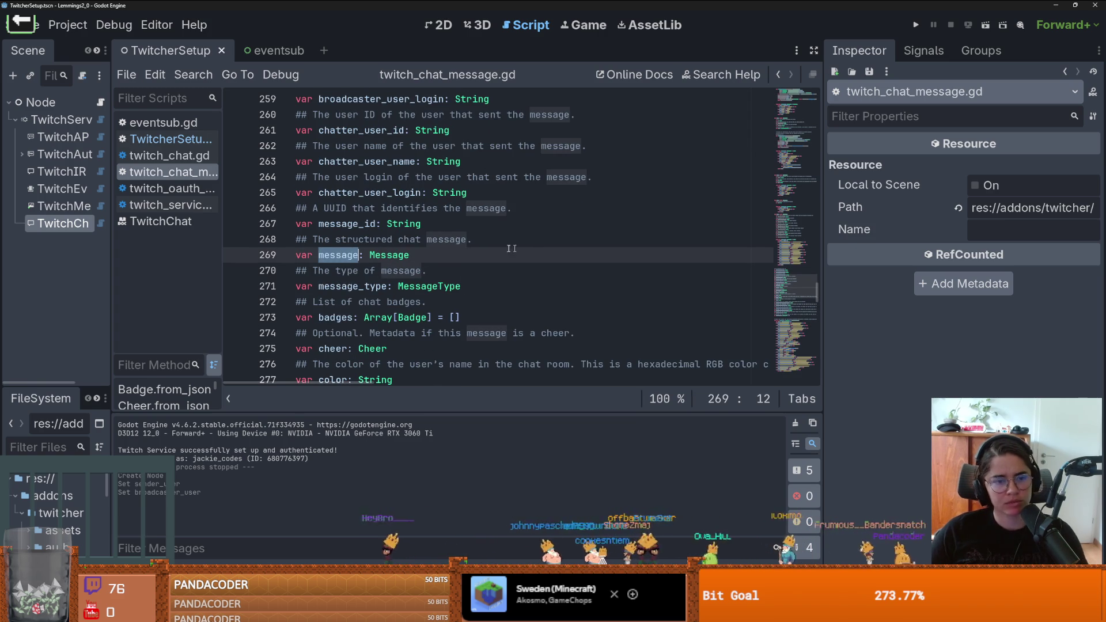
scroll(367, 235, "up", 19)
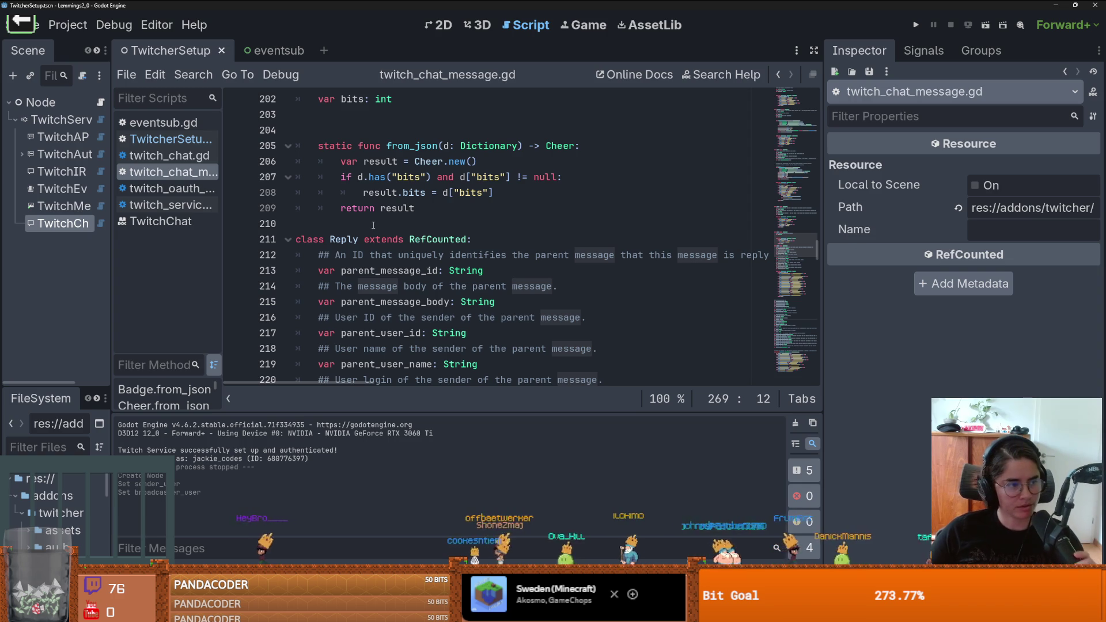
mouse_move(387, 214)
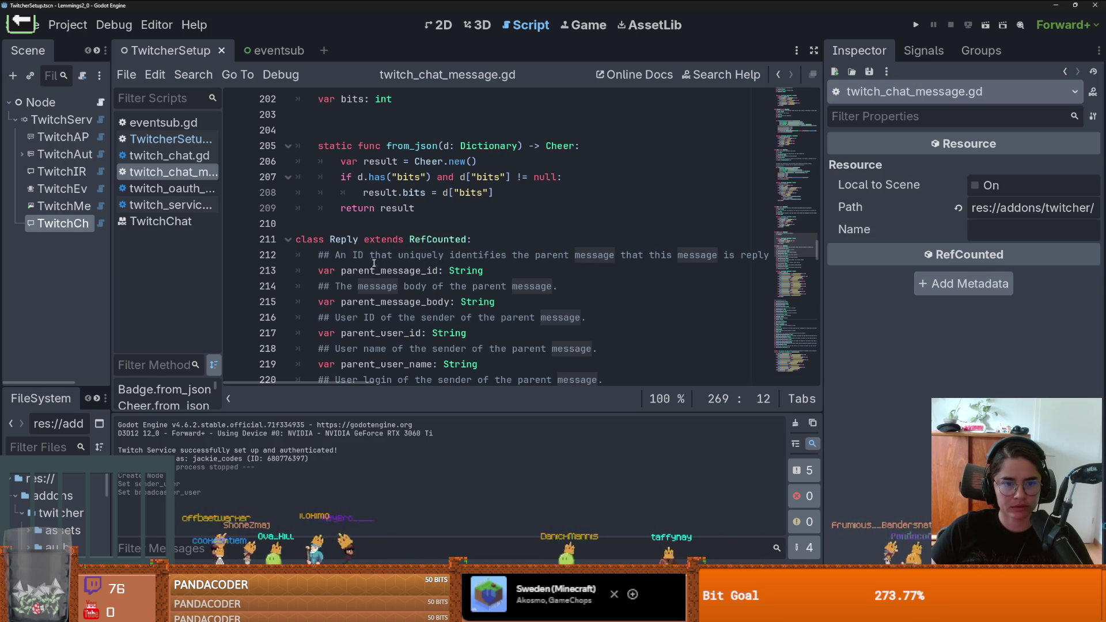
scroll(338, 257, "up", 4)
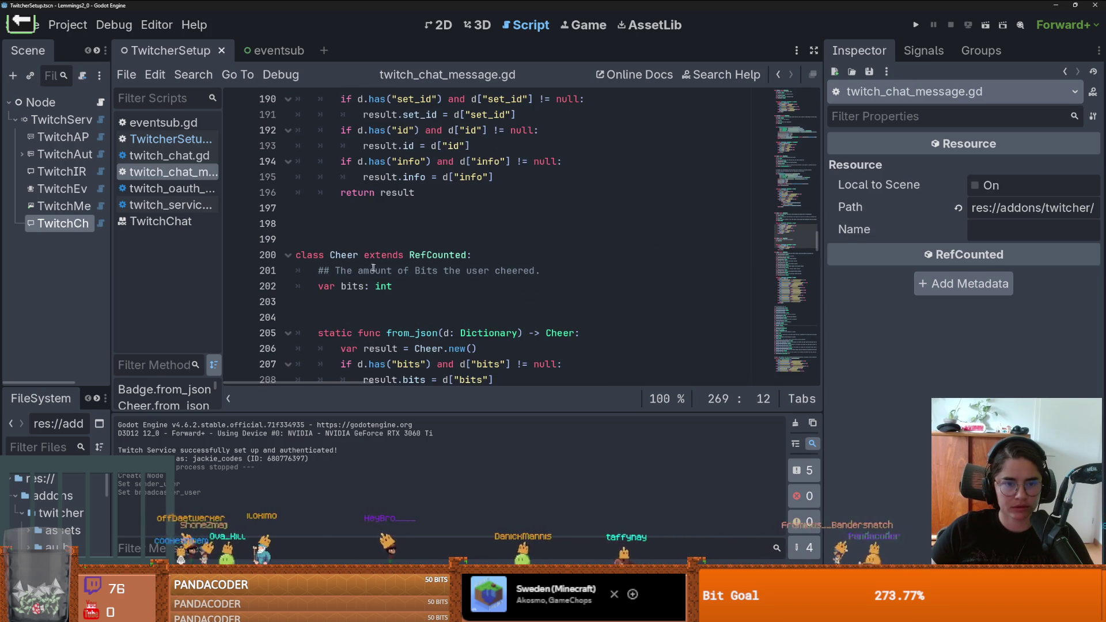
scroll(371, 266, "up", 13)
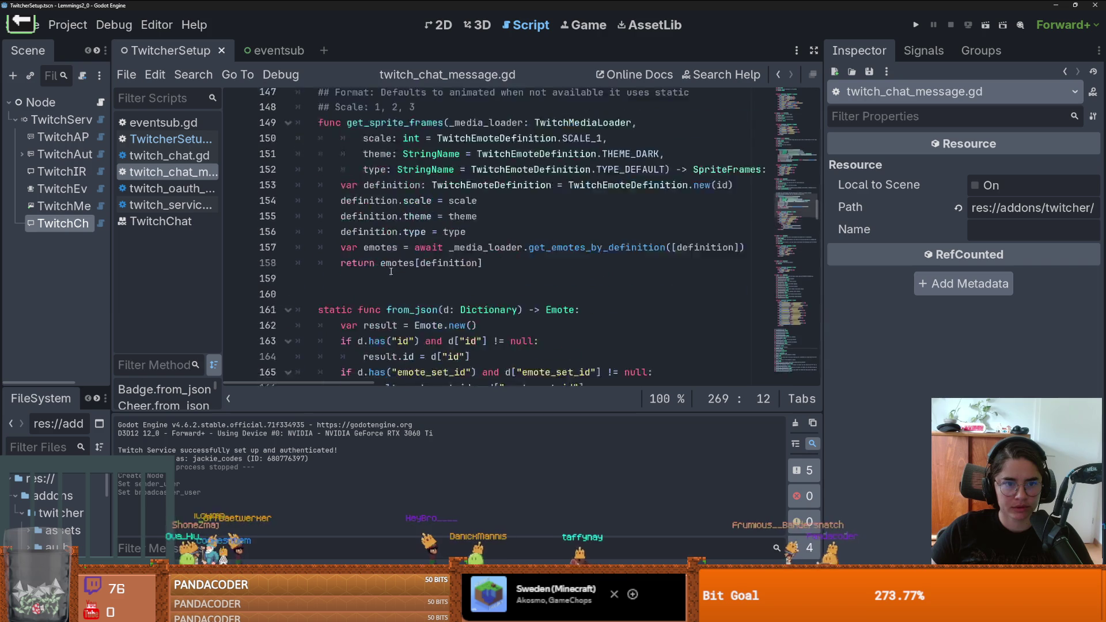
scroll(389, 271, "up", 3)
Step: Widen the editor by dragging the Inspector splitter and finish scanning the message fields
mouse_move(818, 212)
left_mouse_down()
mouse_move(827, 105)
mouse_move(836, 406)
mouse_move(840, 319)
left_mouse_up()
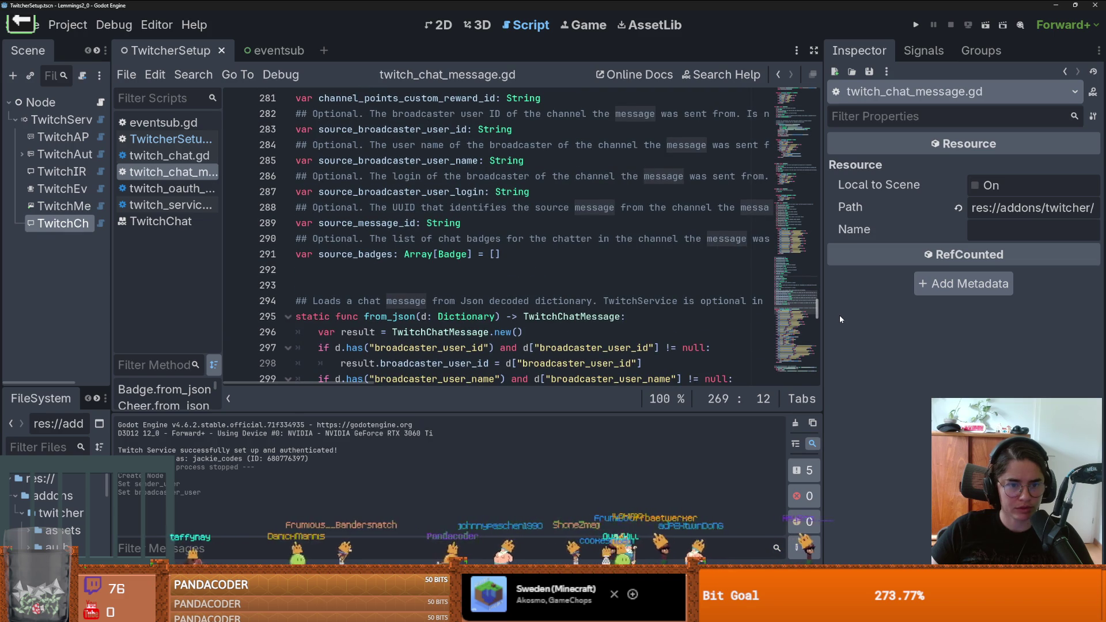
scroll(728, 306, "down", 1)
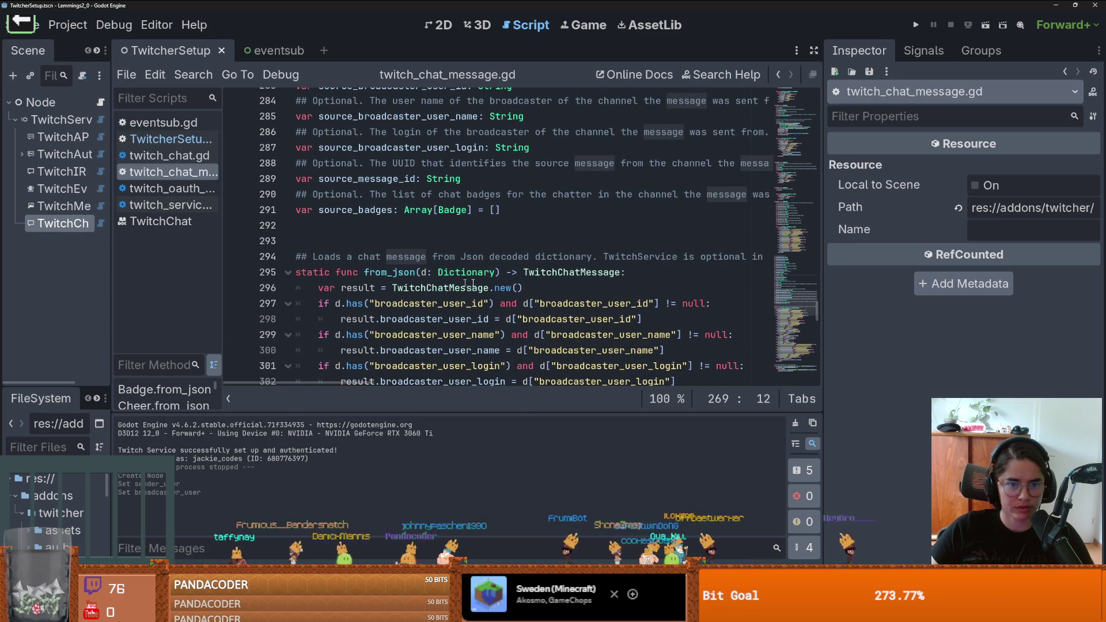
left_click_drag(826, 280, 985, 280)
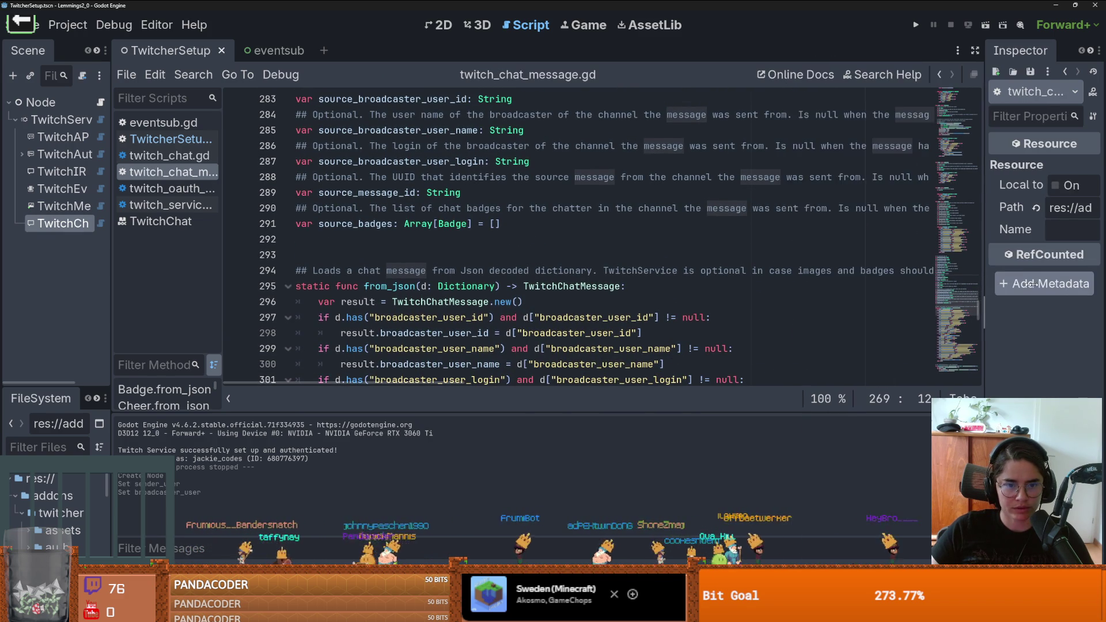
scroll(429, 287, "down", 1)
scroll(429, 287, "down", 2)
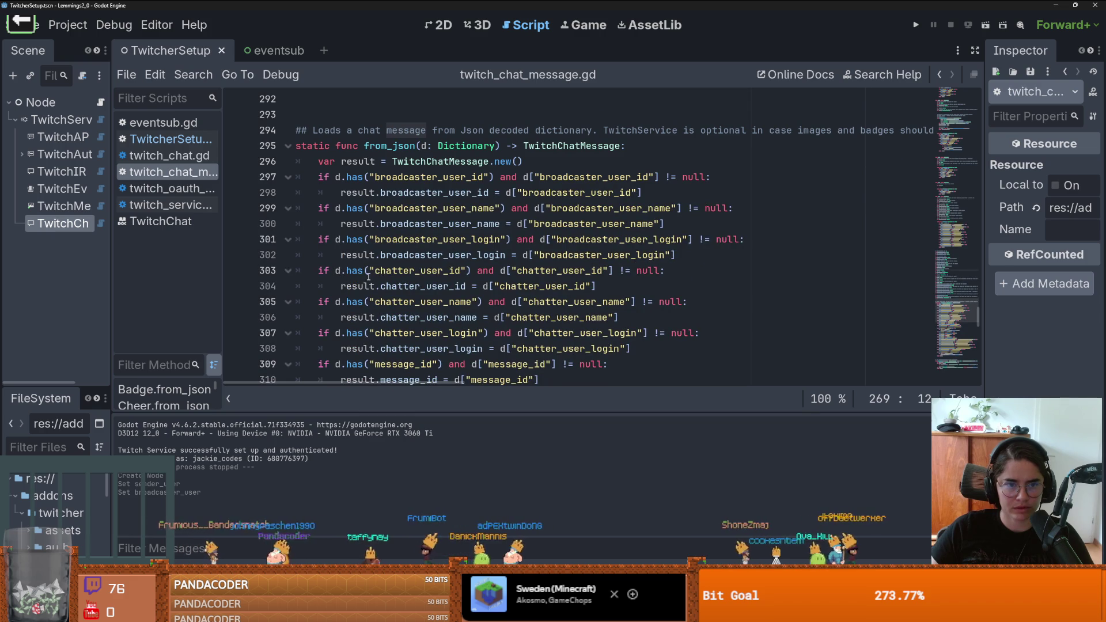
scroll(394, 276, "right", 3)
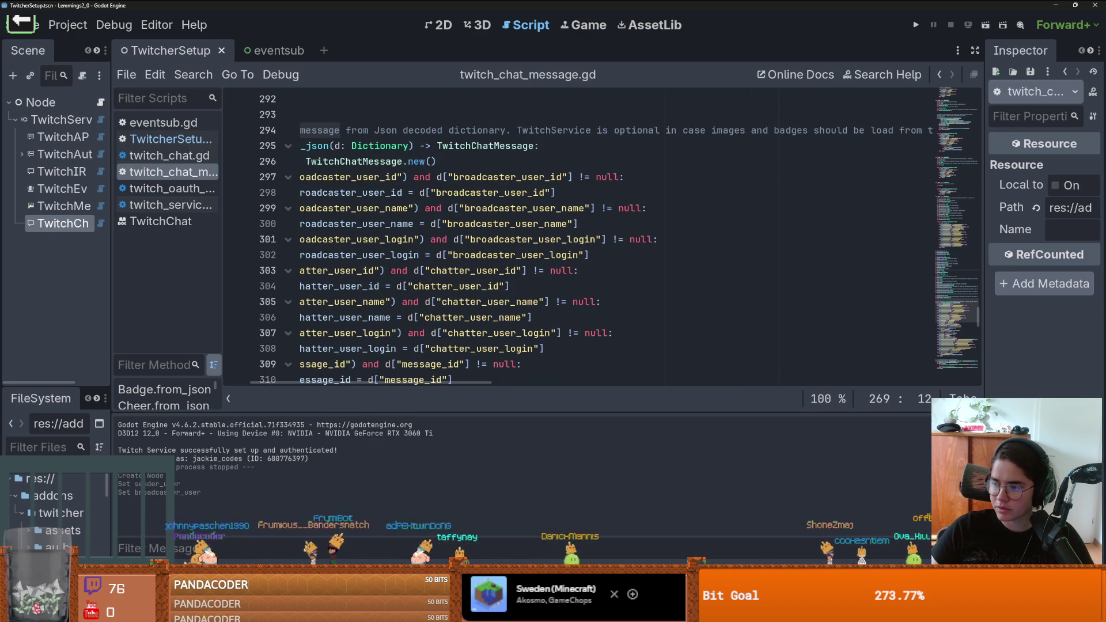
scroll(519, 259, "left", 3)
key("alt+Tab")
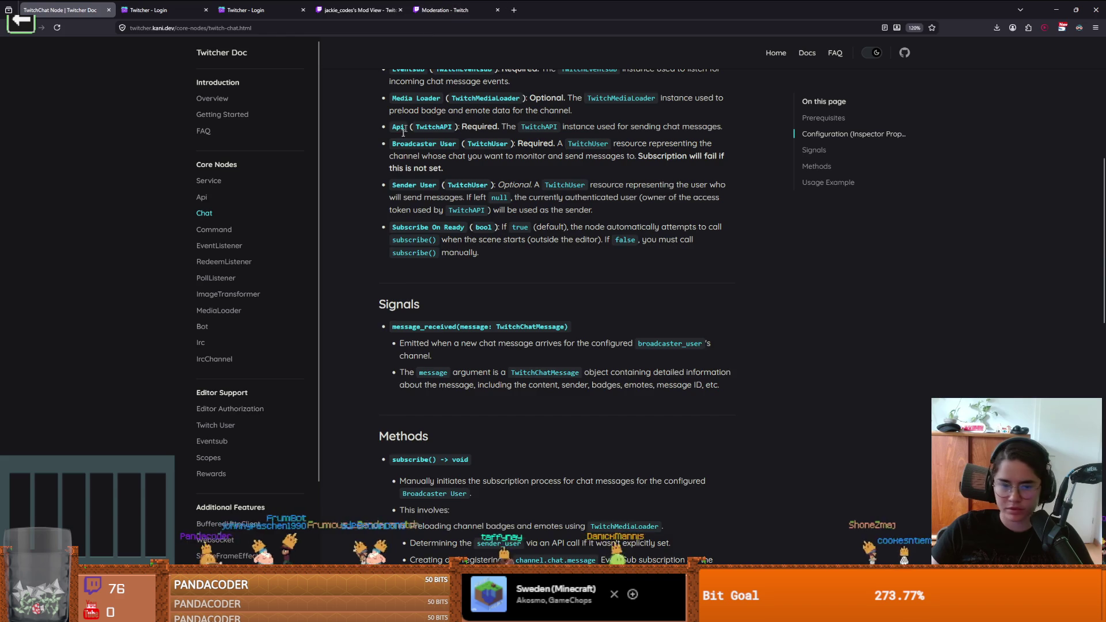
Step: Scroll the Twitcher docs down to the Usage Example's chat message handler
scroll(411, 283, "down", 4)
scroll(411, 284, "down", 3)
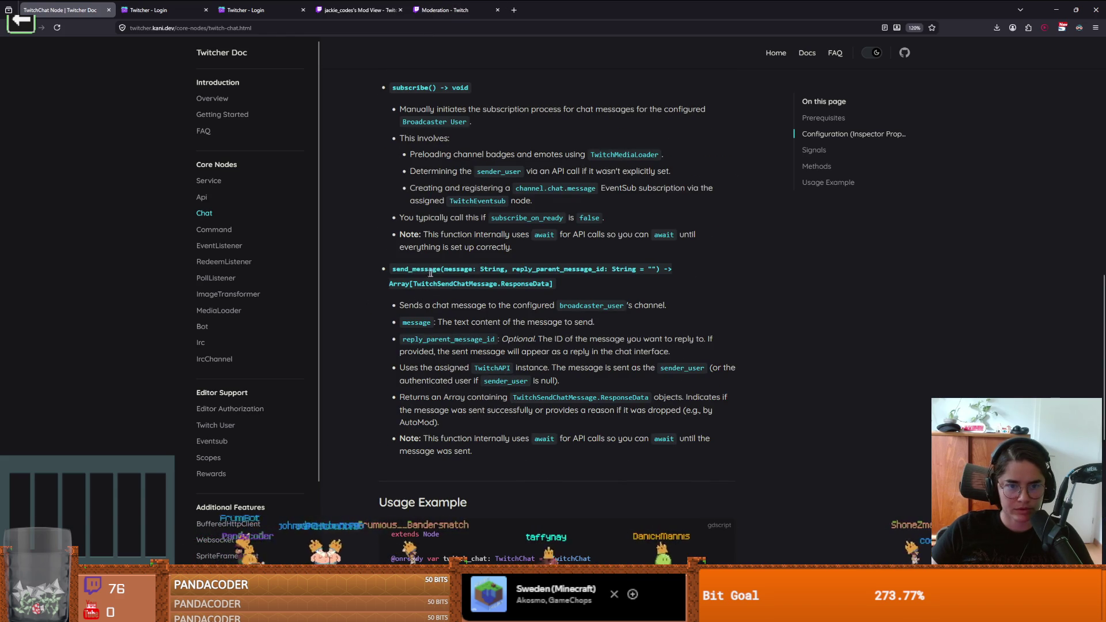
scroll(410, 284, "down", 2)
scroll(443, 312, "down", 3)
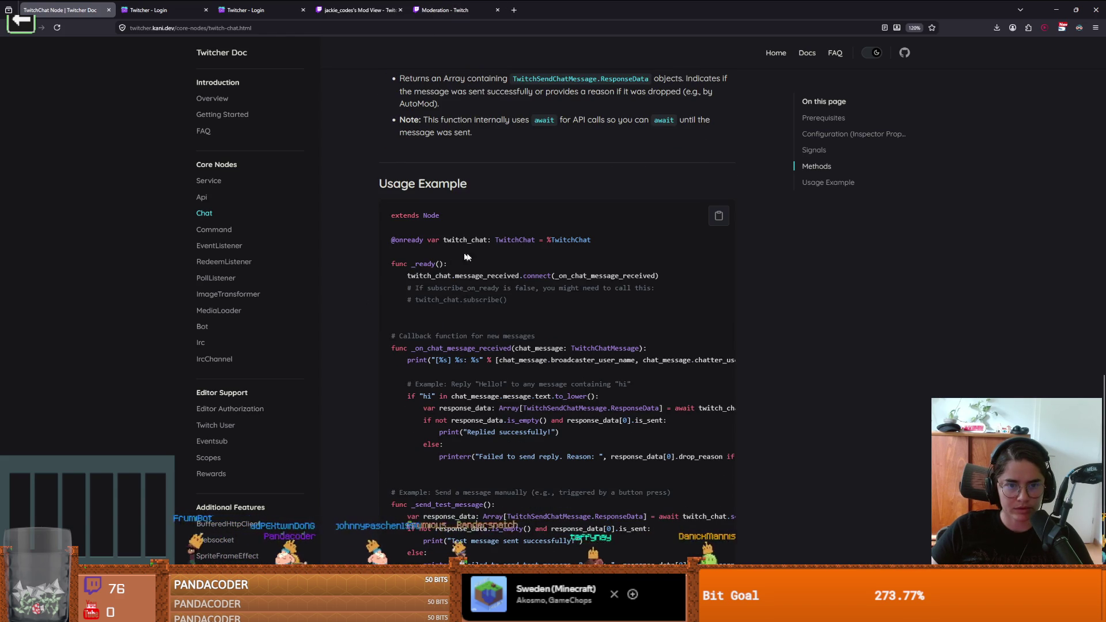
scroll(472, 328, "down", 1)
double_click(461, 295)
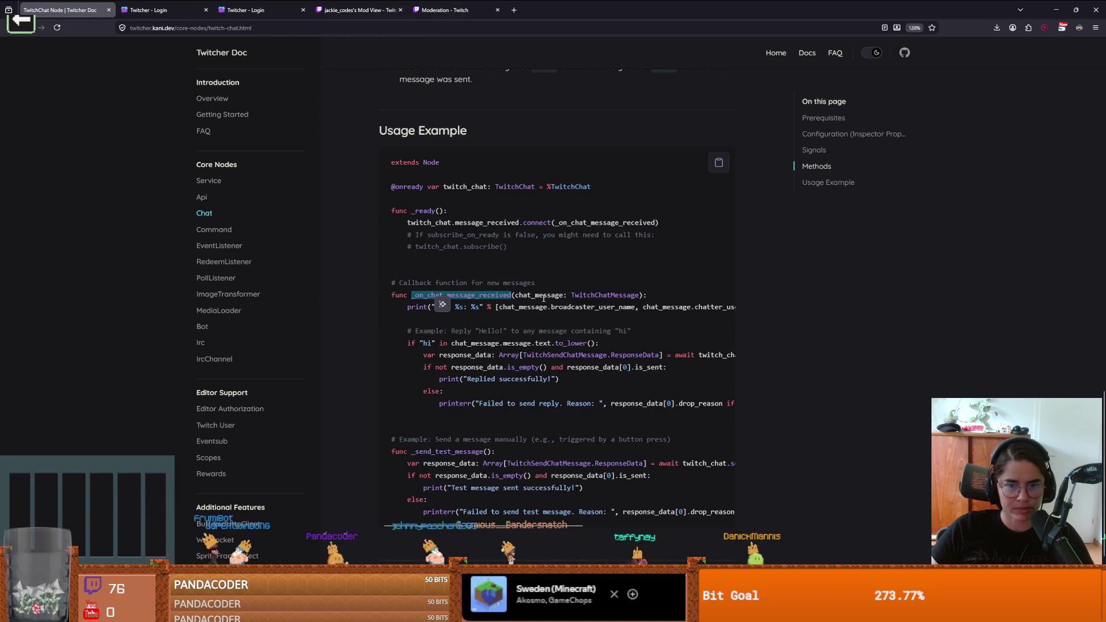
left_click_drag(516, 295, 563, 304)
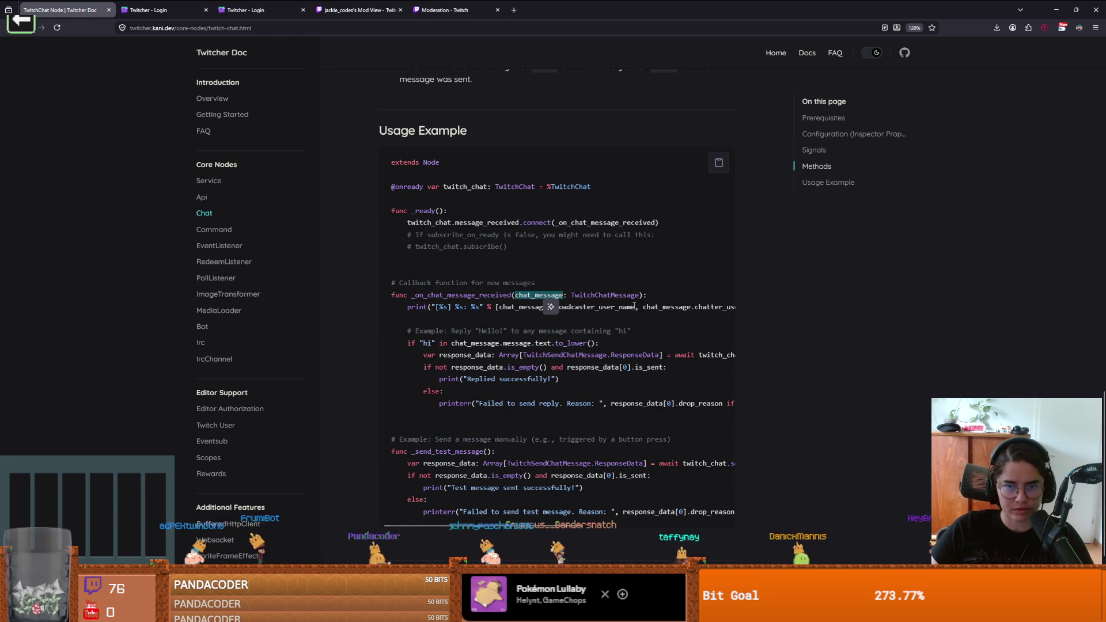
Step: Select the handler body from the print line through printerr, then reopen TwitcherSetup.gd in Godot
left_click(411, 315)
mouse_move(446, 329)
left_mouse_down()
mouse_move(734, 406)
mouse_move(827, 412)
left_mouse_up()
left_click(710, 406)
left_click_drag(710, 406, 388, 313)
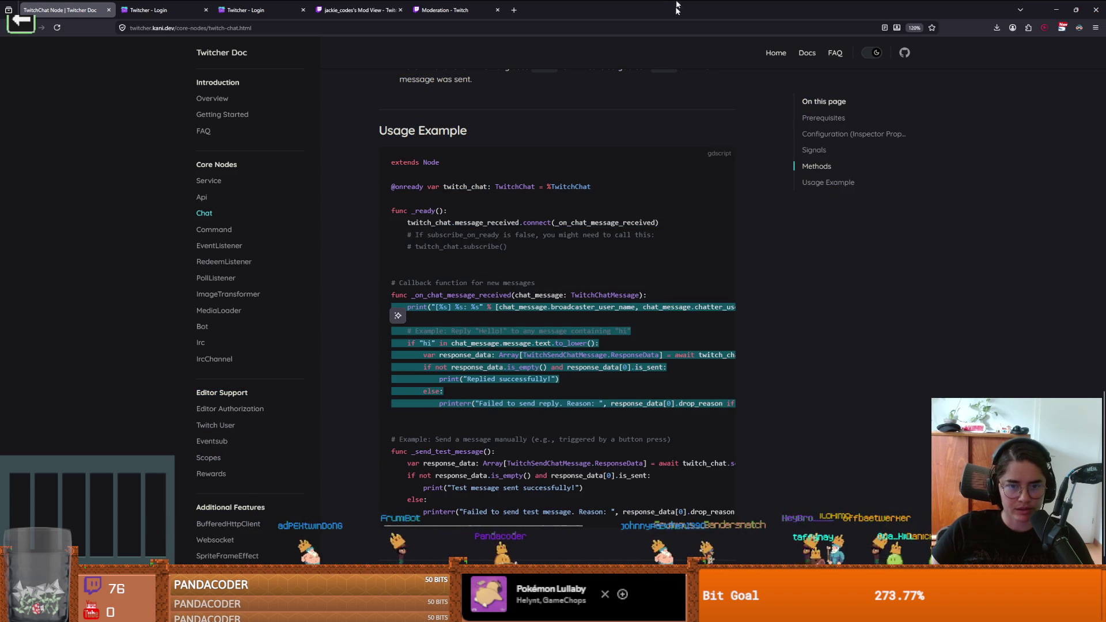
key("alt+Tab")
left_click(140, 140)
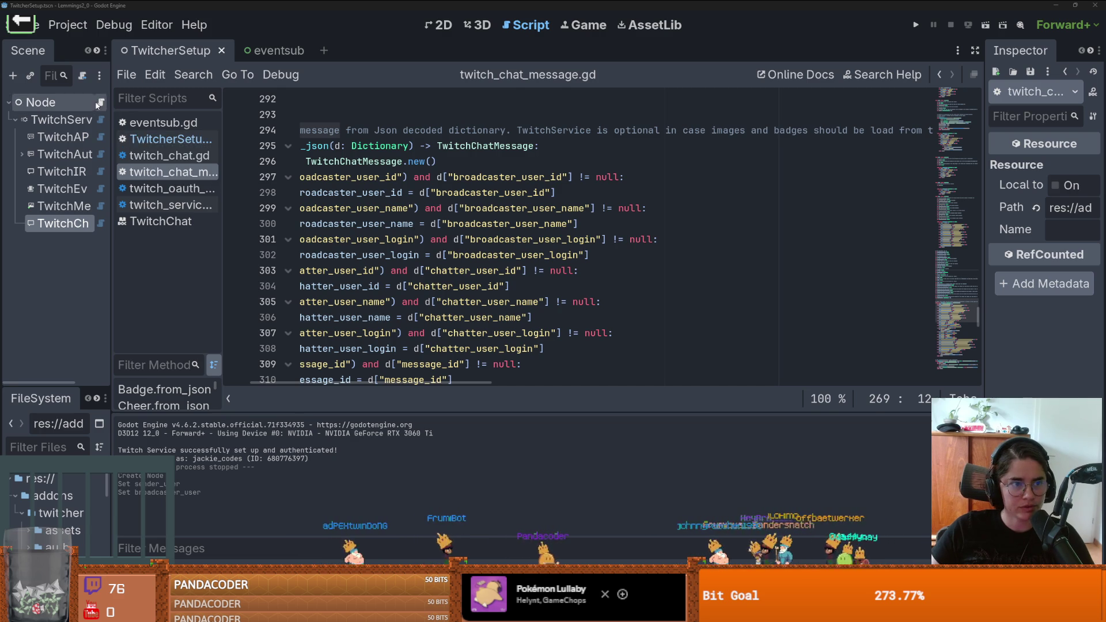
Step: Replace the handler's lines 29–31 with the copied example code and indent the reply block
left_click_drag(345, 357, 297, 326)
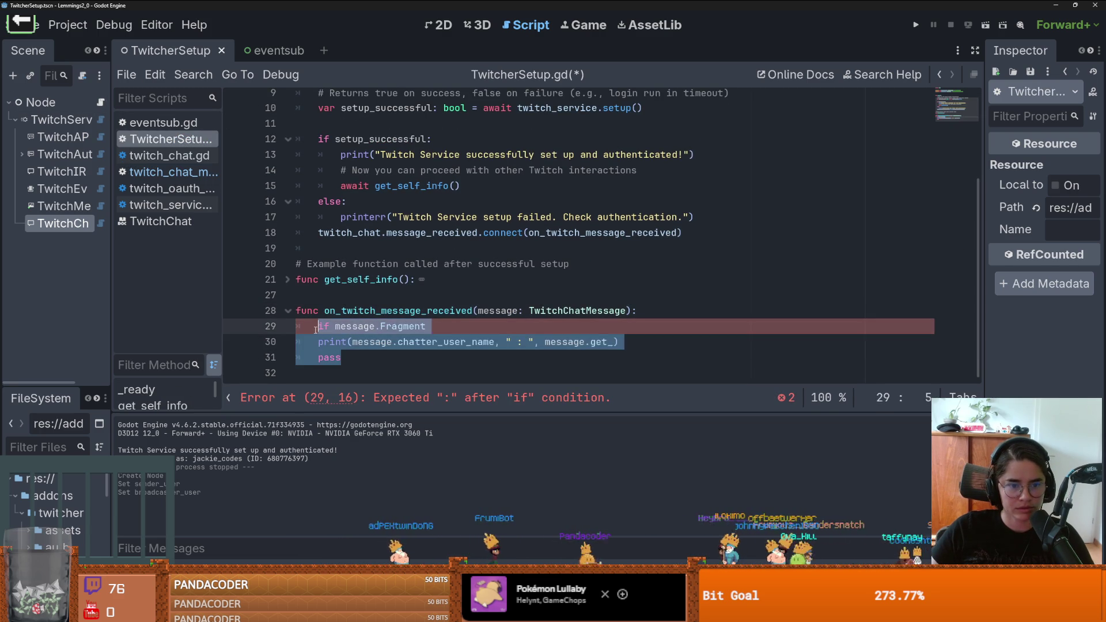
key("ctrl+v")
left_click_drag(319, 290, 461, 367)
key("Tab")
Step: Rename the handler parameter to chat_message and indent the example comment into the function
scroll(364, 234, "up", 1)
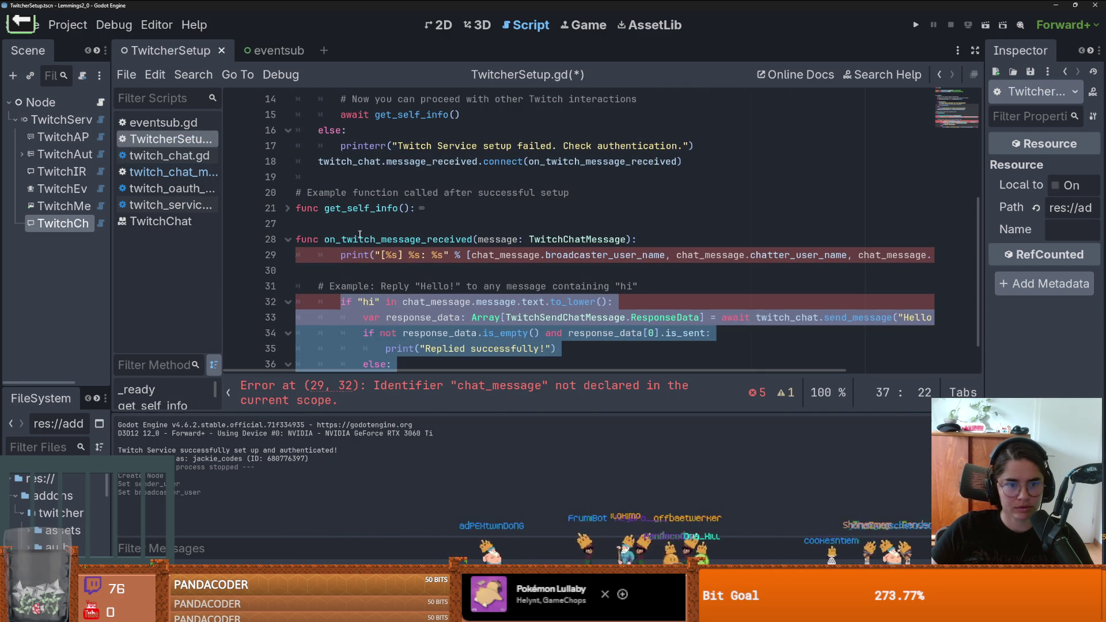
left_click(342, 255)
scroll(459, 305, "down", 1)
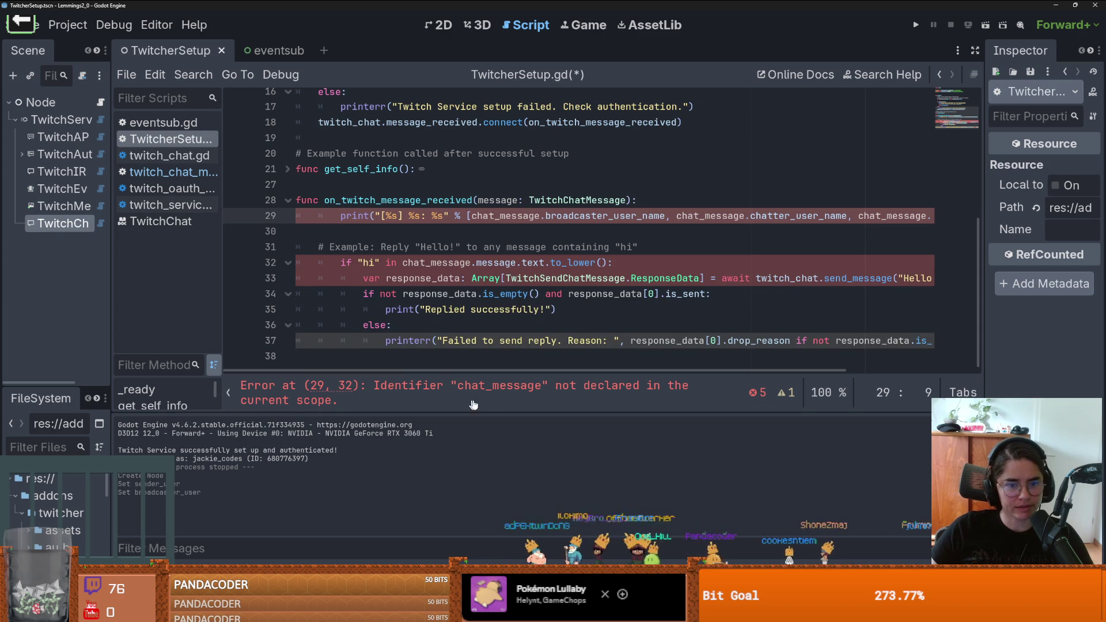
left_click(503, 201)
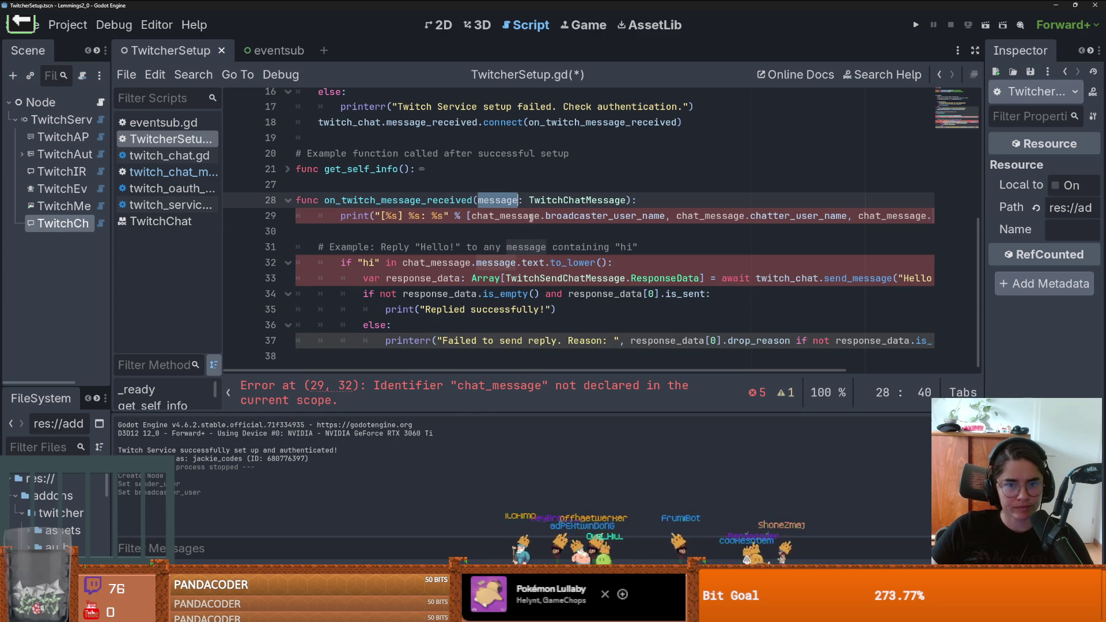
type("chat_message")
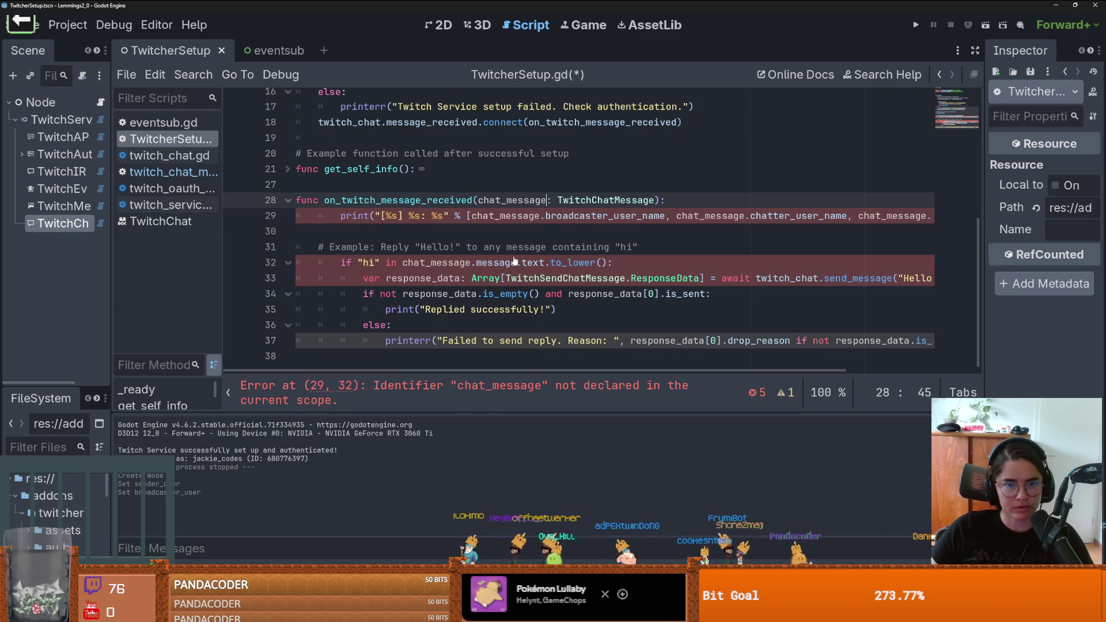
left_click(331, 241)
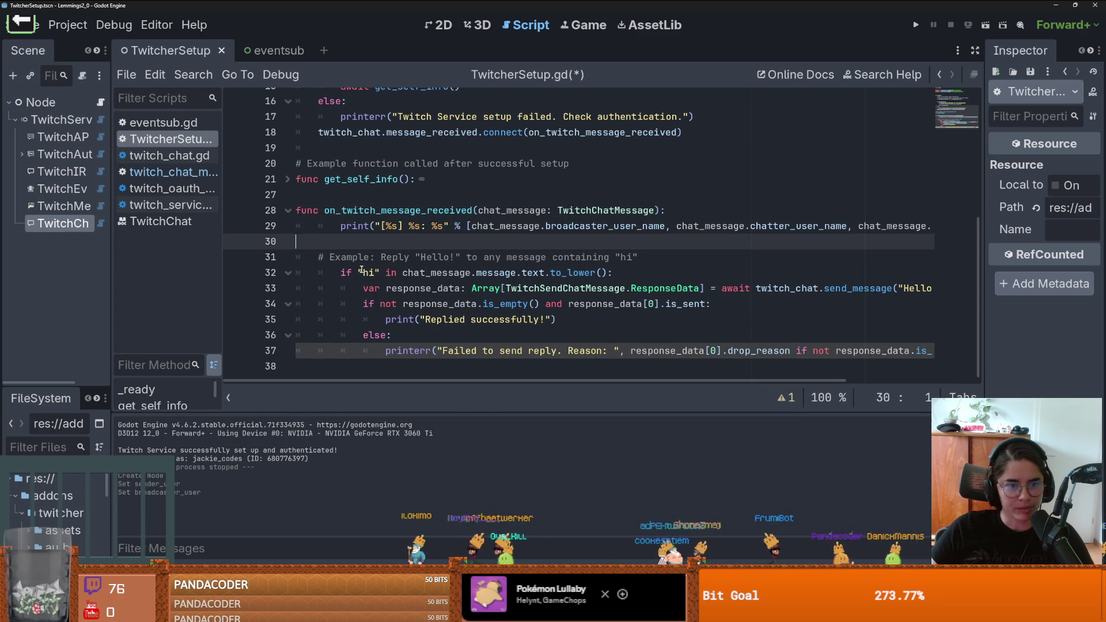
left_click(320, 256)
key("Tab")
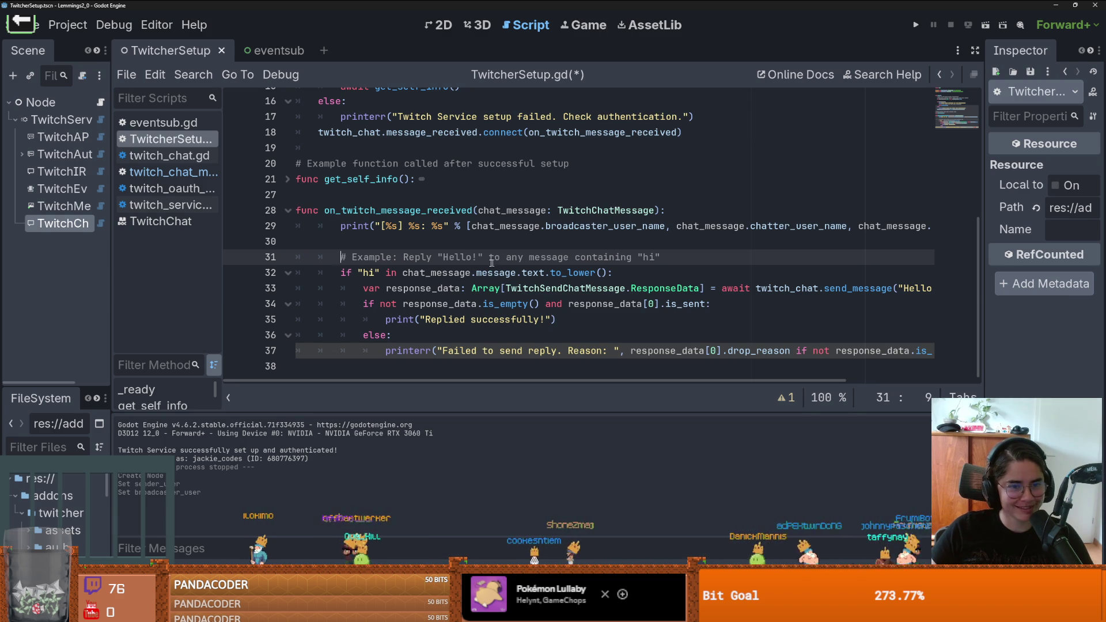
Step: Check the broadcaster_user_name field on line 29, then run the project
double_click(353, 226)
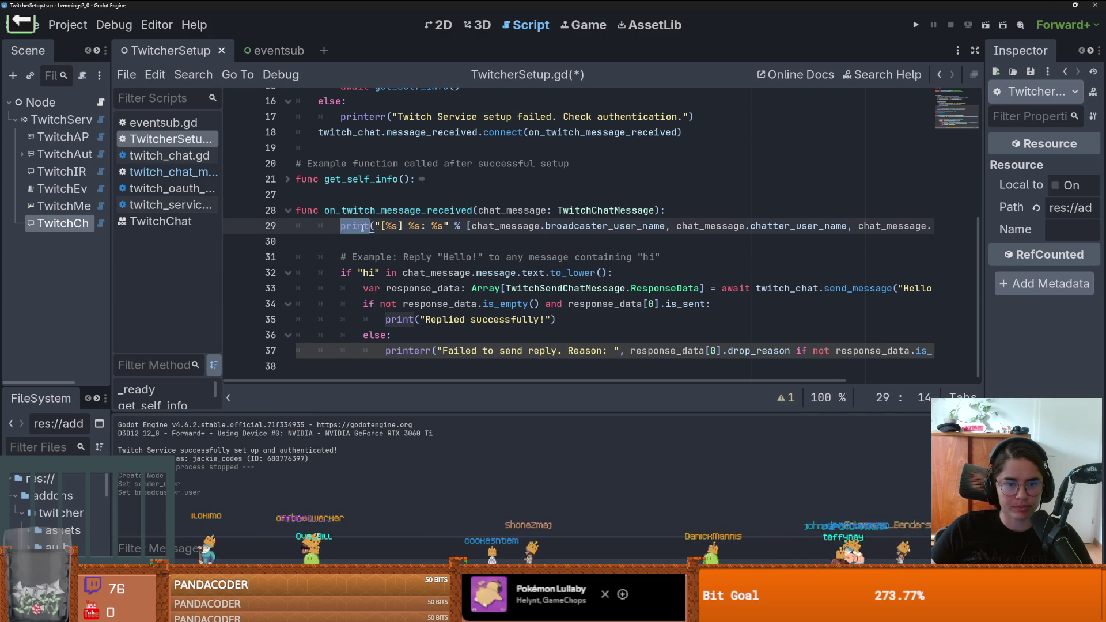
left_click(637, 227)
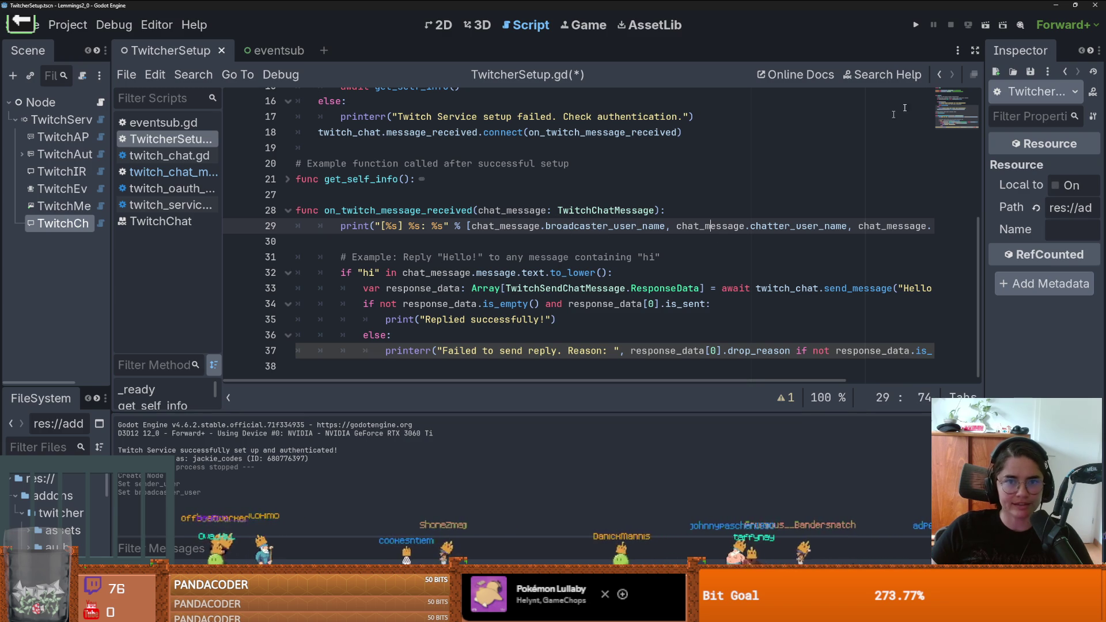
left_click(916, 25)
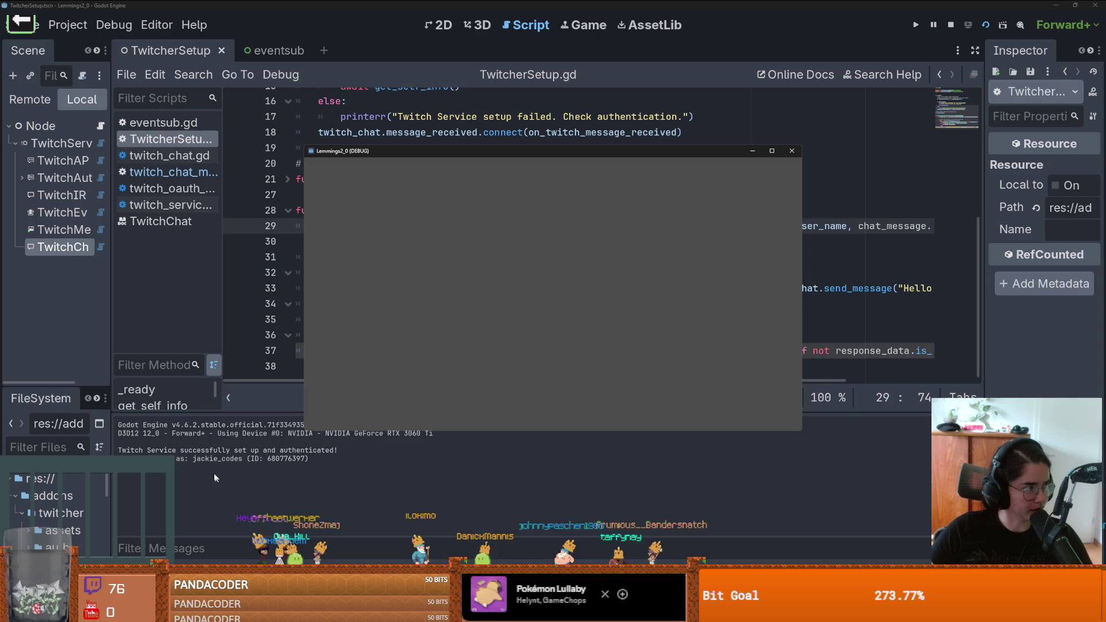
Step: Enlarge the bottom panel to see the Debugger's invalid 'message' access on Nil
left_click_drag(249, 411, 230, 203)
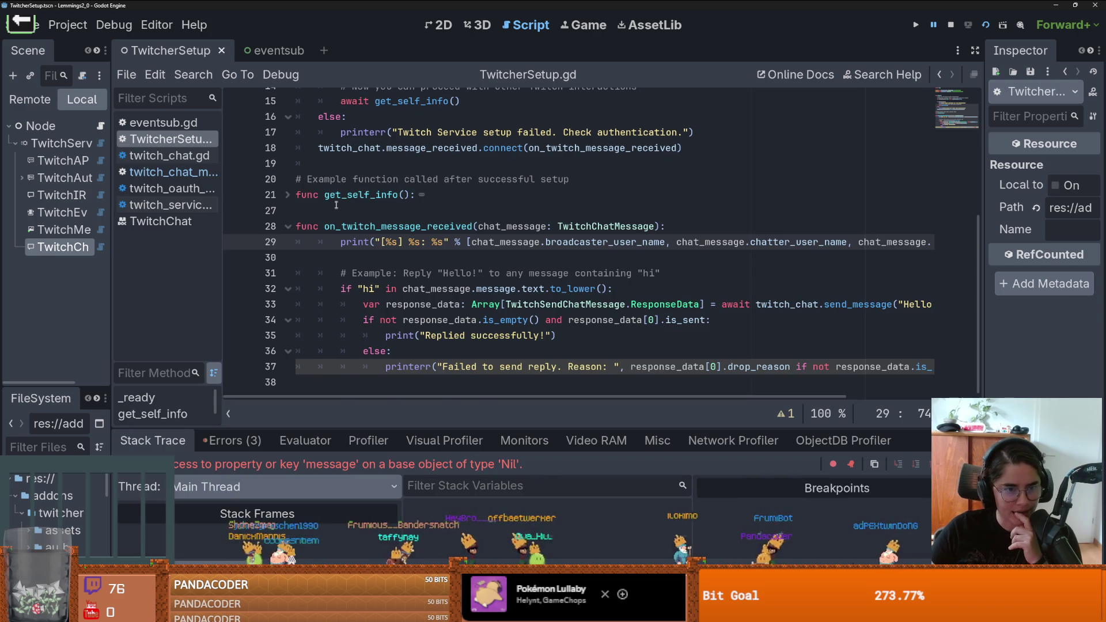
scroll(447, 298, "up", 2)
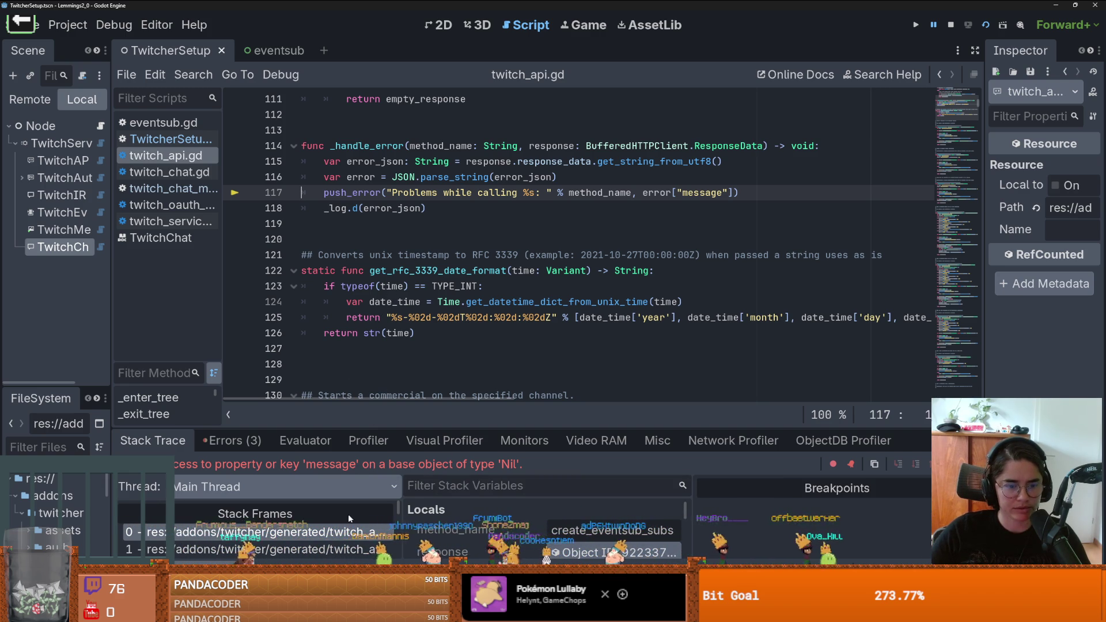
Step: Walk the stack frames from create_eventsub_subscription down to the twitch_auth.gd login call
scroll(628, 278, "up", 1)
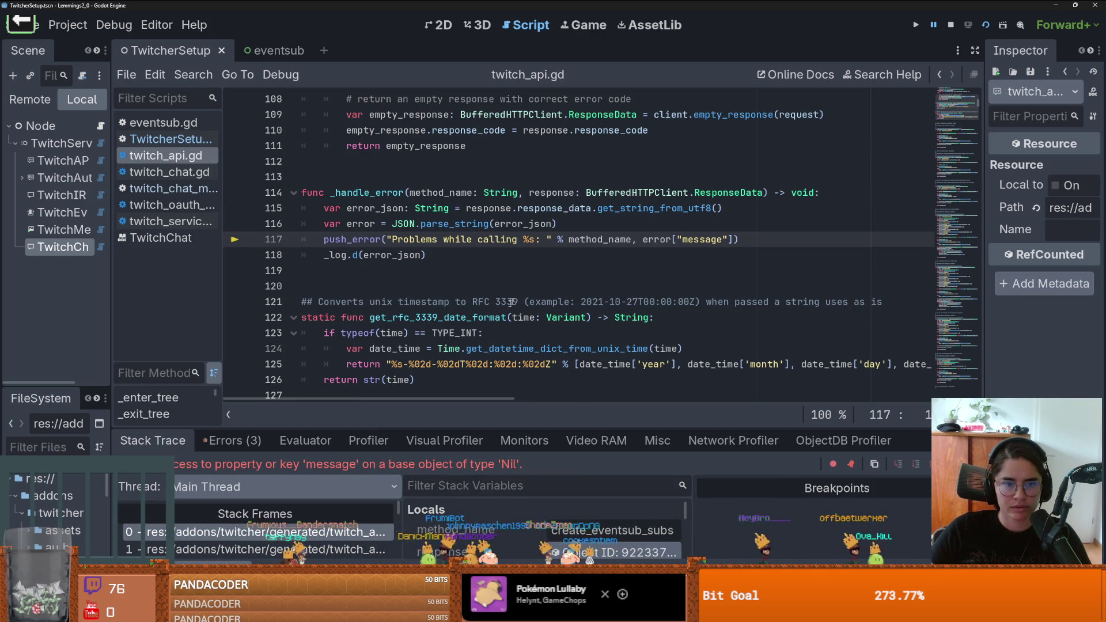
left_click(288, 547)
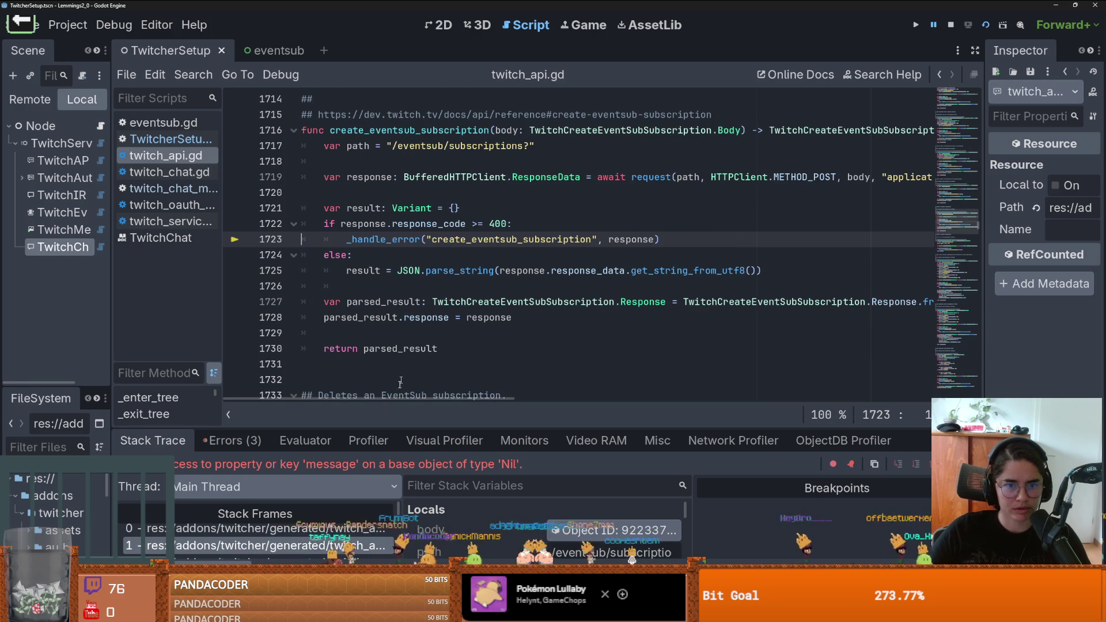
scroll(291, 544, "down", 4)
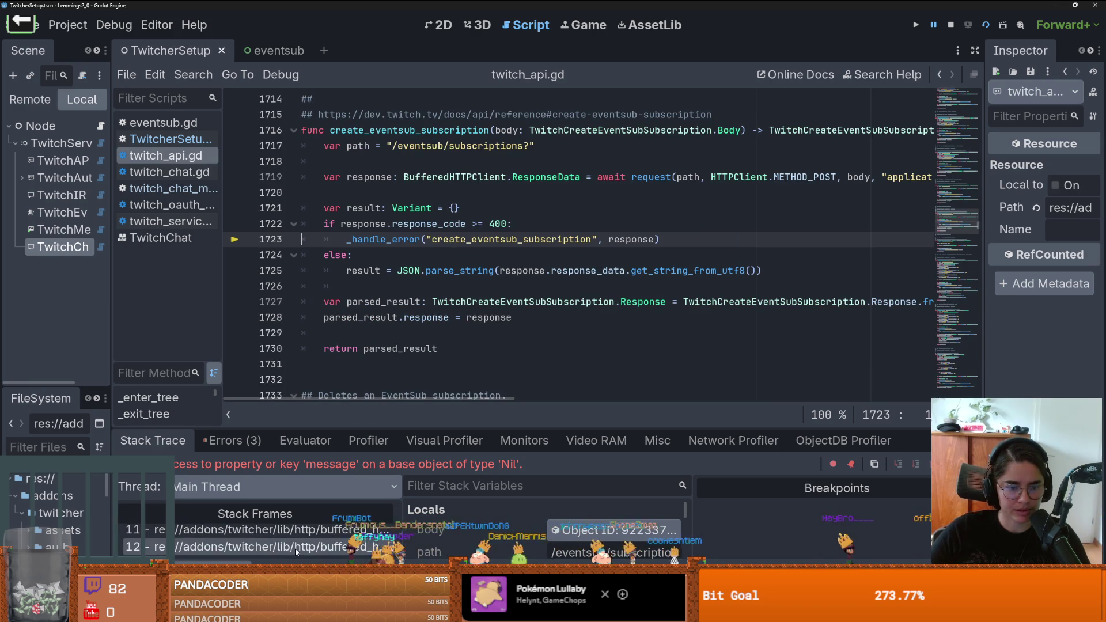
left_click(295, 547)
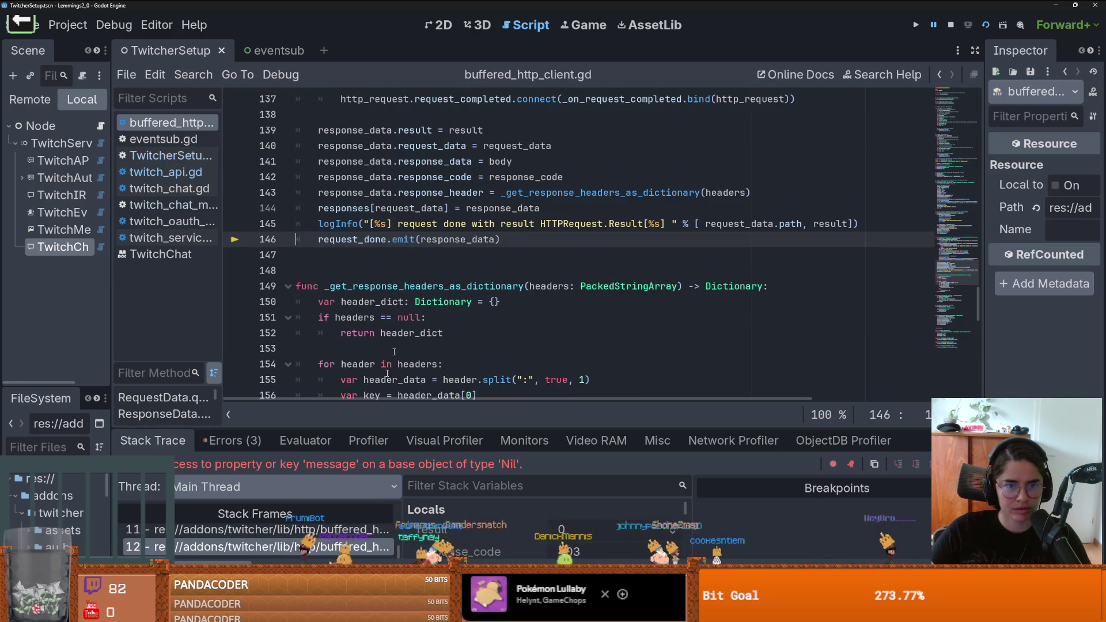
left_click(311, 534)
scroll(300, 533, "up", 1)
left_click(293, 532)
scroll(294, 531, "up", 1)
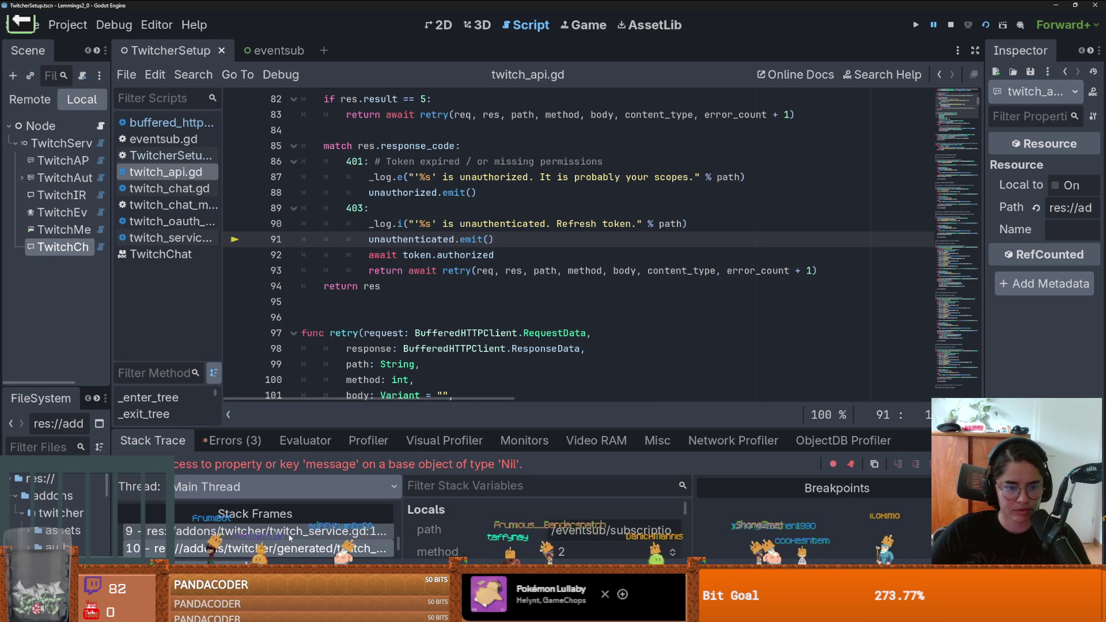
left_click(290, 533)
scroll(290, 533, "up", 1)
left_click(290, 531)
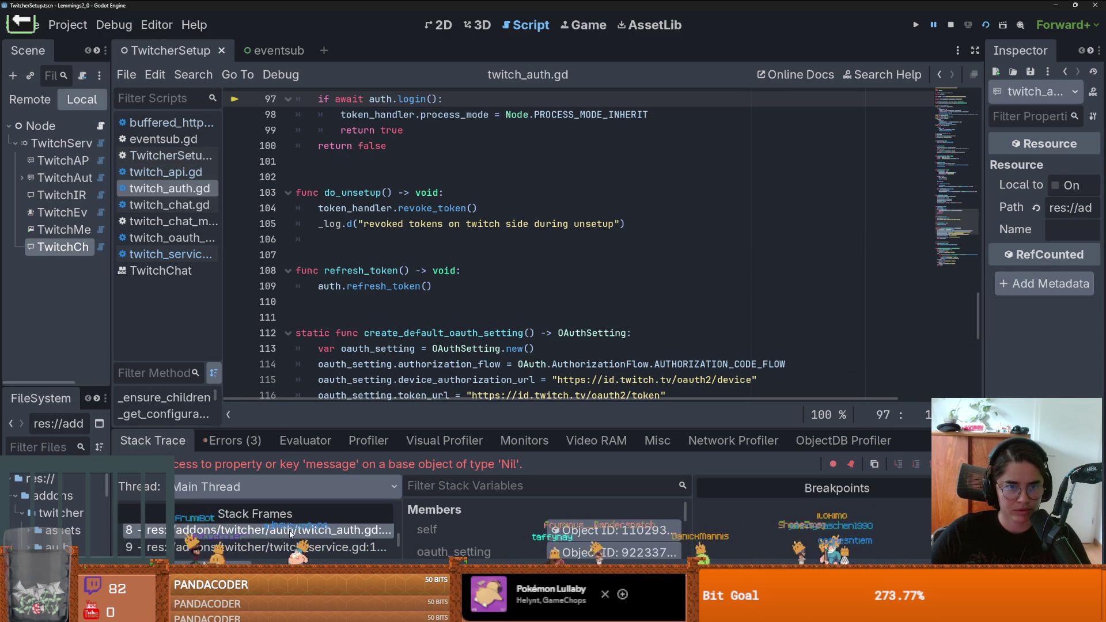
Step: Inspect the oauth.gd and oauth_token.gd frames, then return to _handle_error at line 117
scroll(287, 533, "up", 1)
left_click(284, 532)
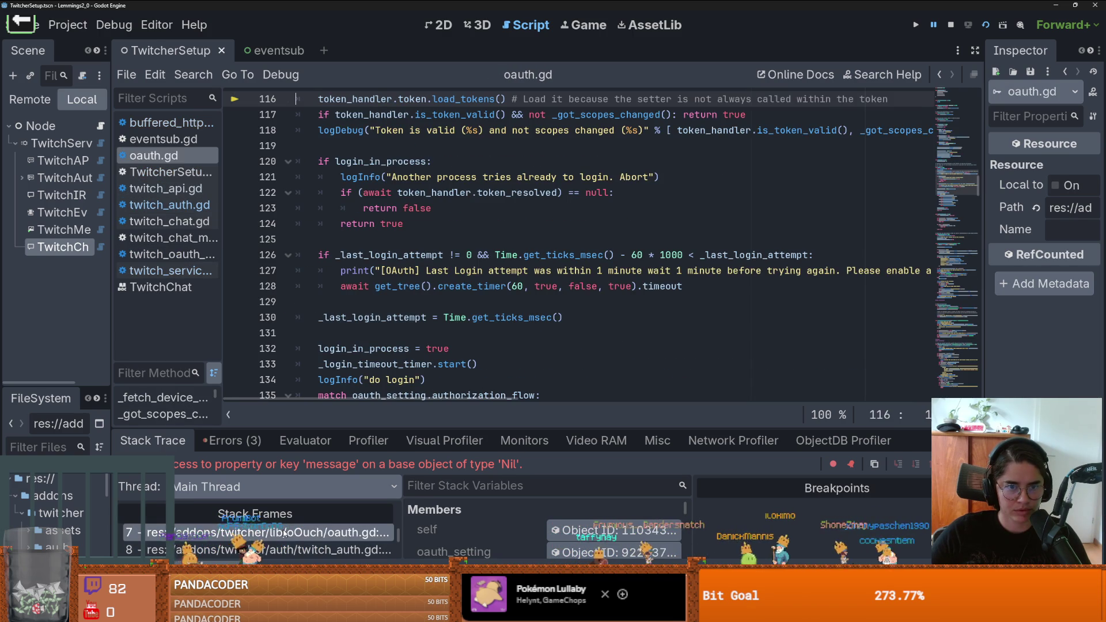
scroll(284, 532, "up", 3)
left_click(283, 532)
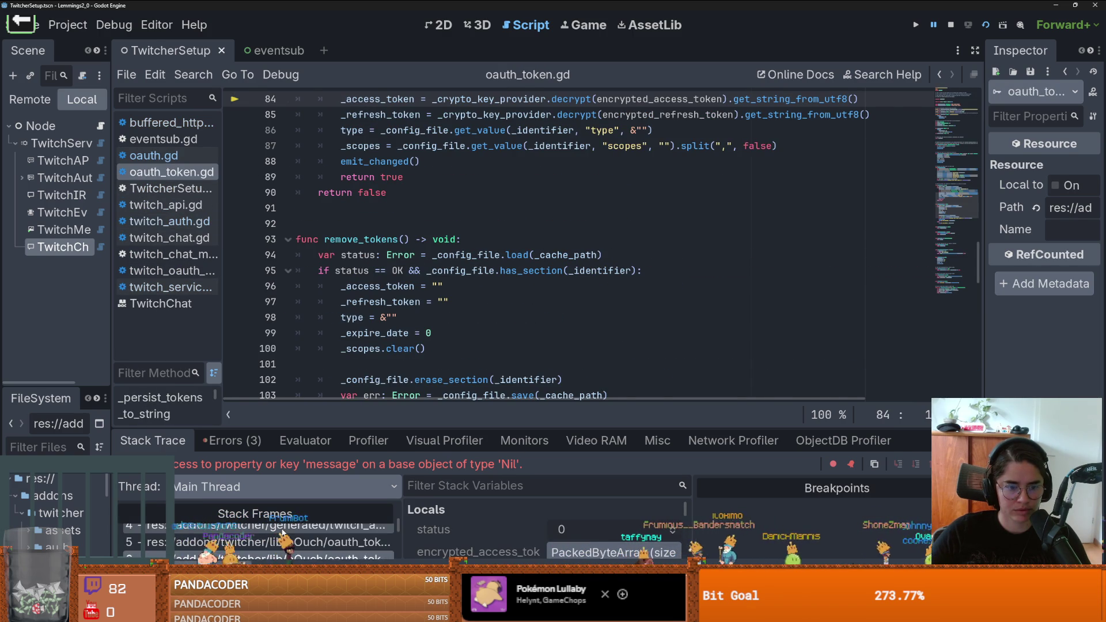
left_click(282, 529)
left_click(281, 541)
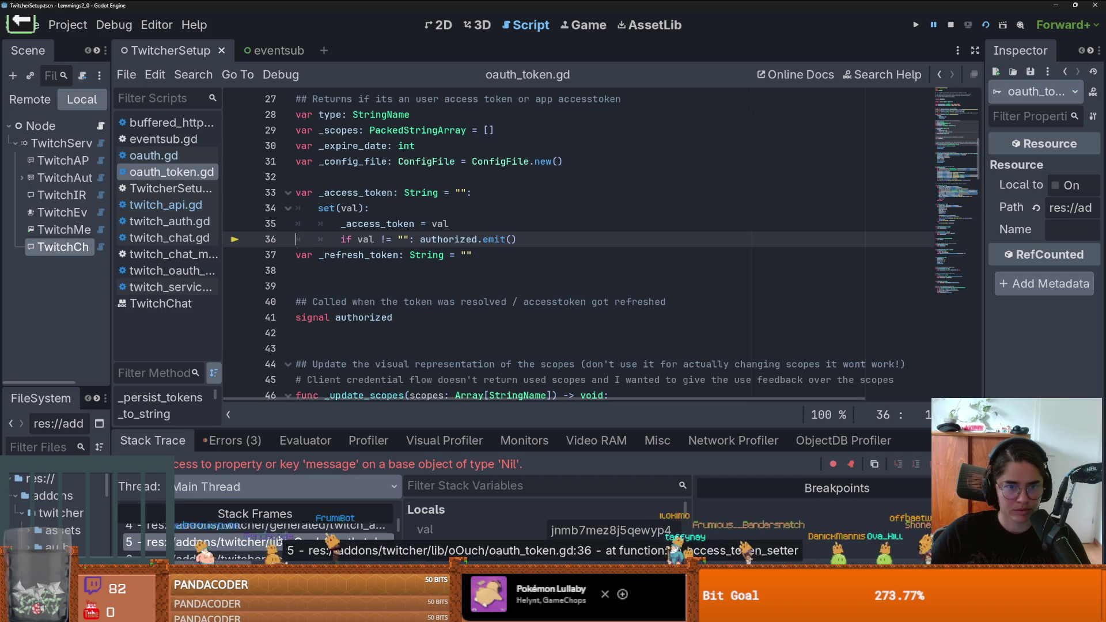
scroll(280, 538, "up", 1)
left_click(299, 530)
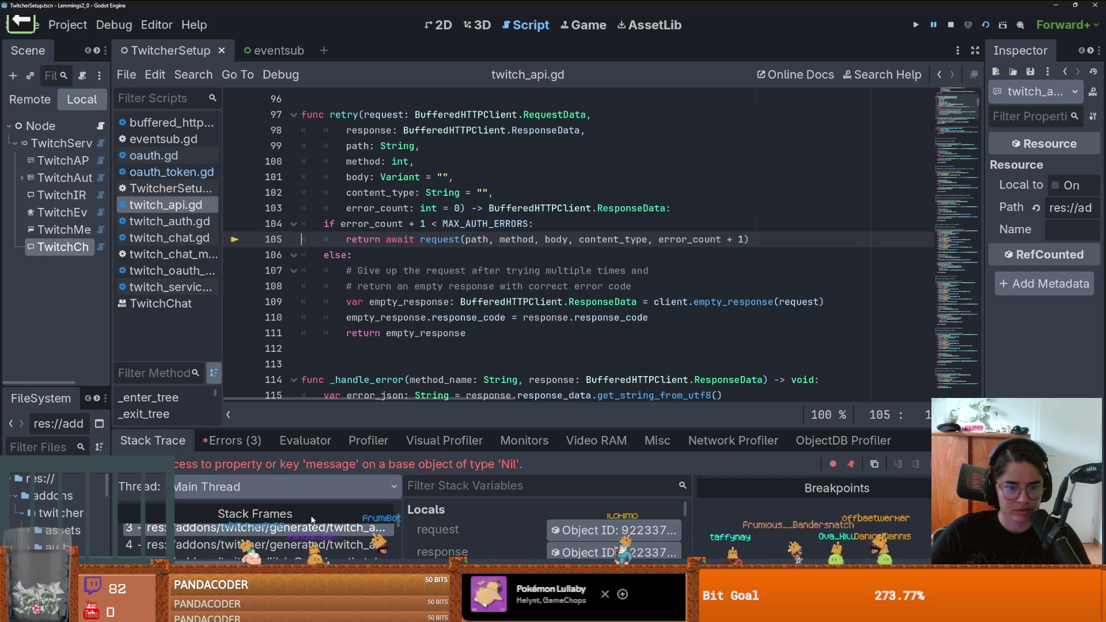
scroll(304, 530, "up", 1)
left_click(300, 531)
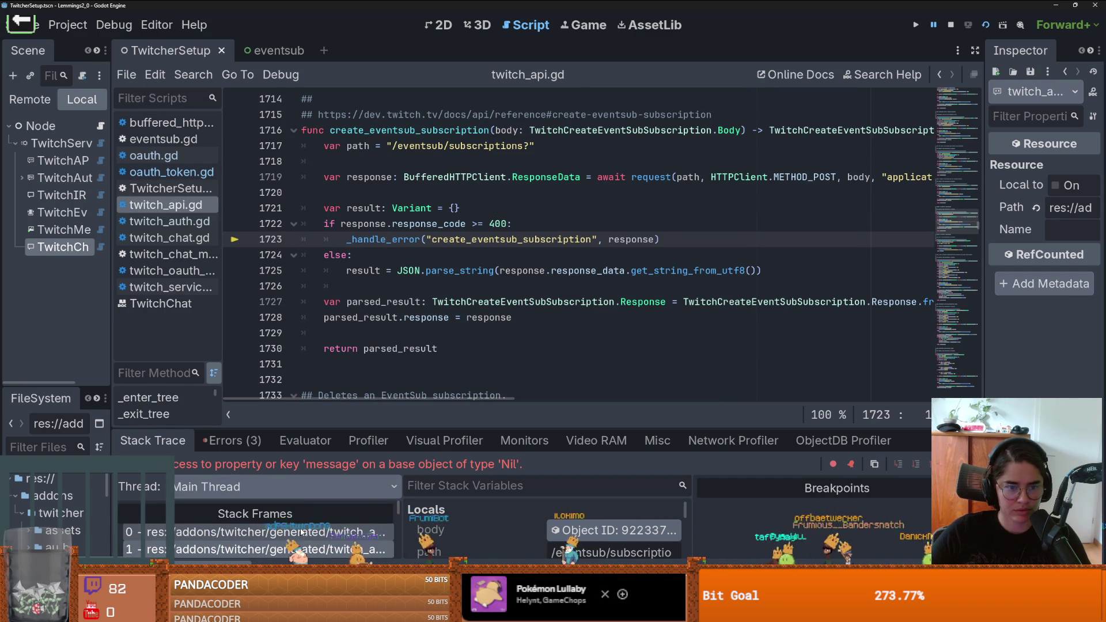
left_click(293, 533)
scroll(293, 535, "down", 1)
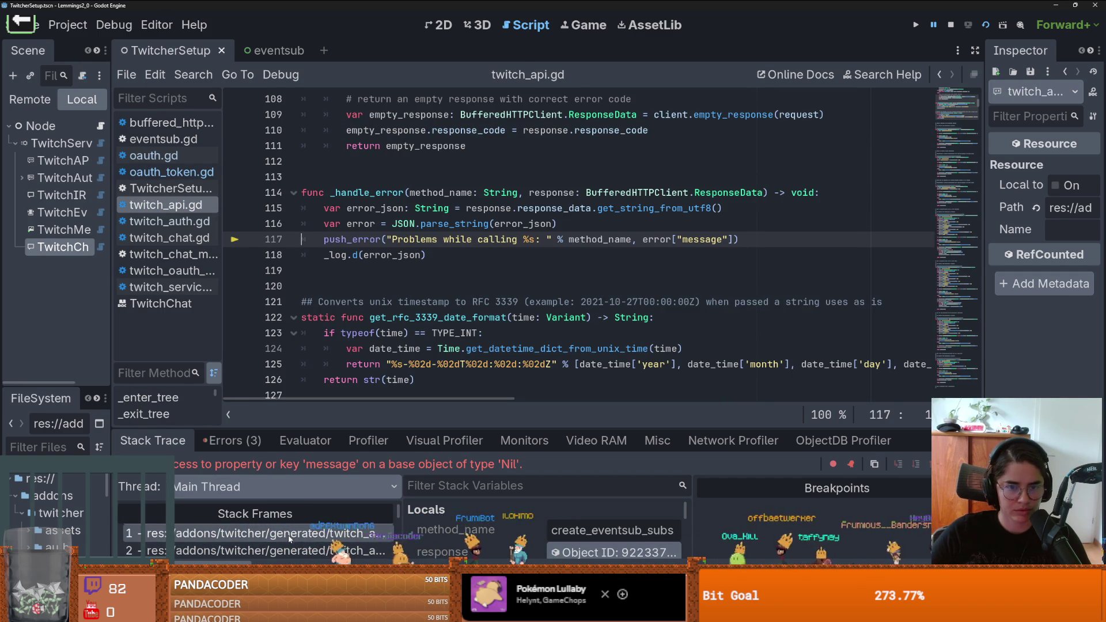
Step: Toggle the Output log back to the Debugger and show the Errors (3) list
key("alt+o")
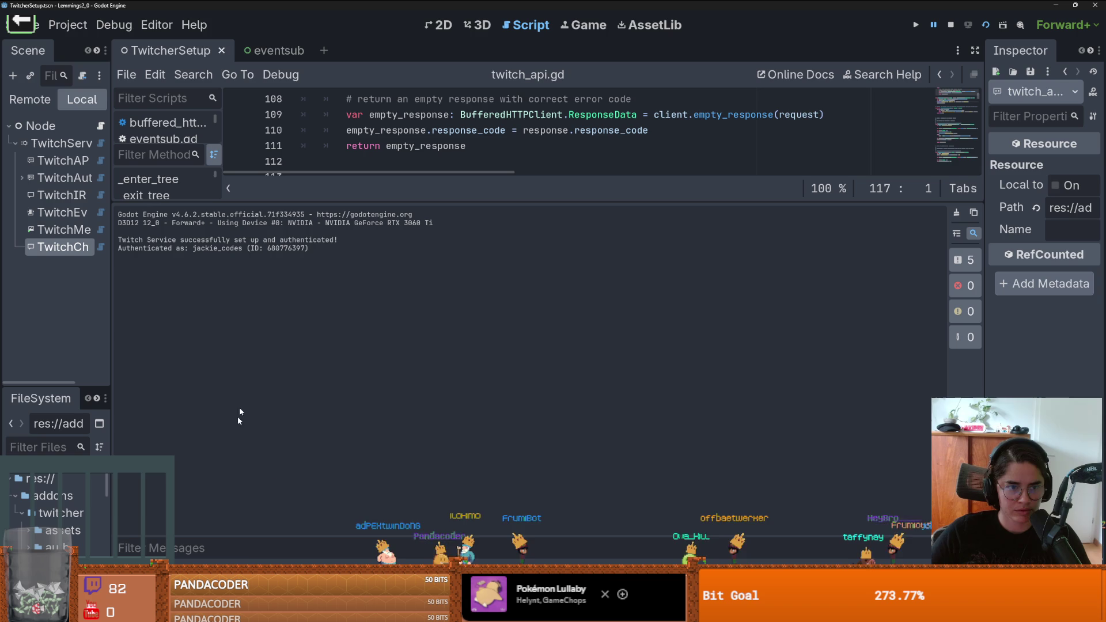
key("alt+d")
left_click(228, 440)
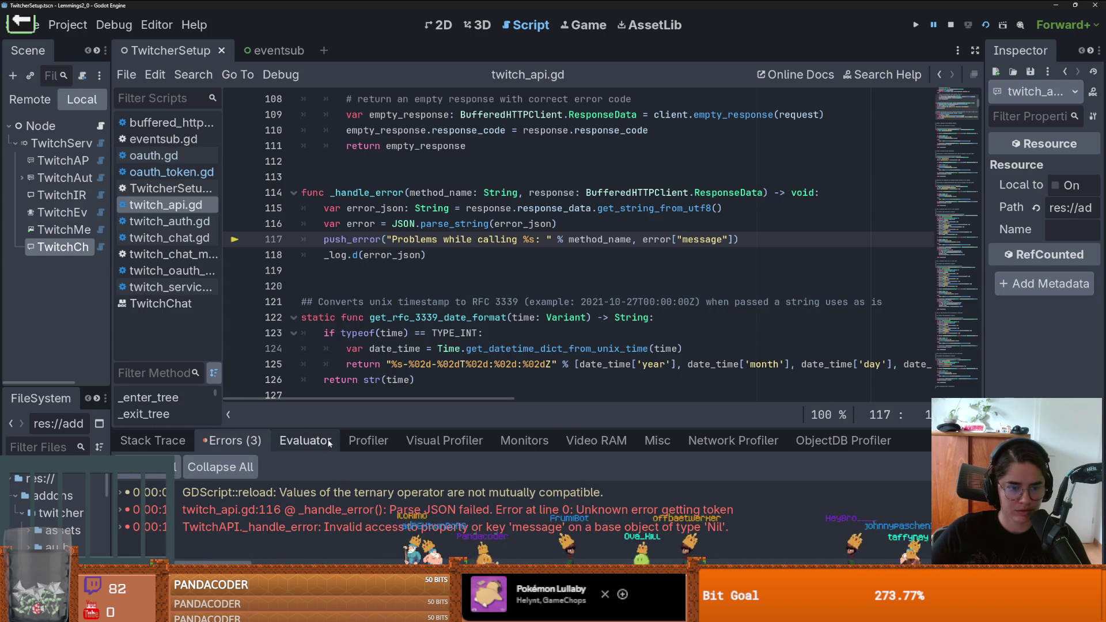